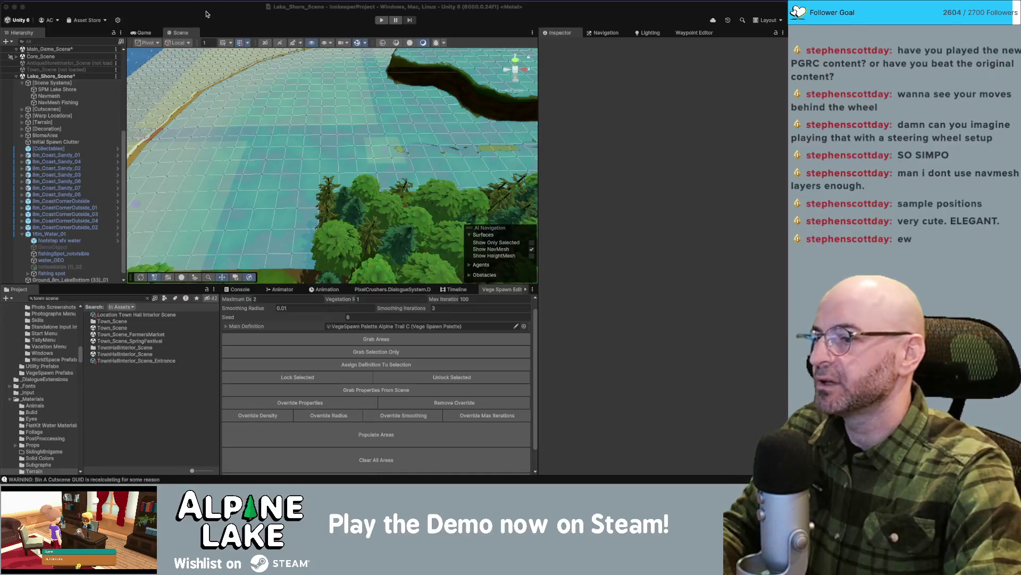
Show the Console and clear its GUID recalculation warnings.
left_click(228, 160)
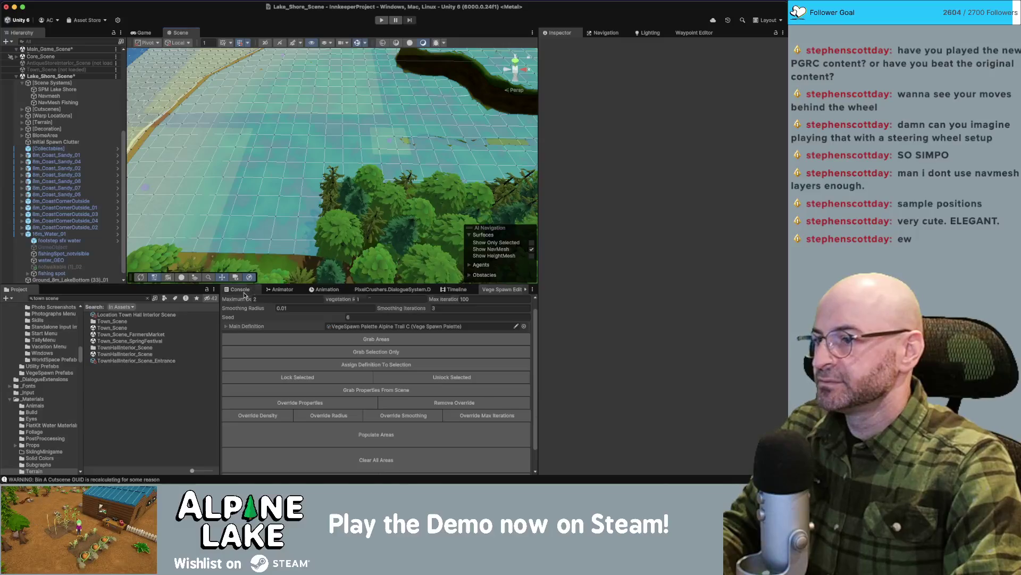
left_click(243, 292)
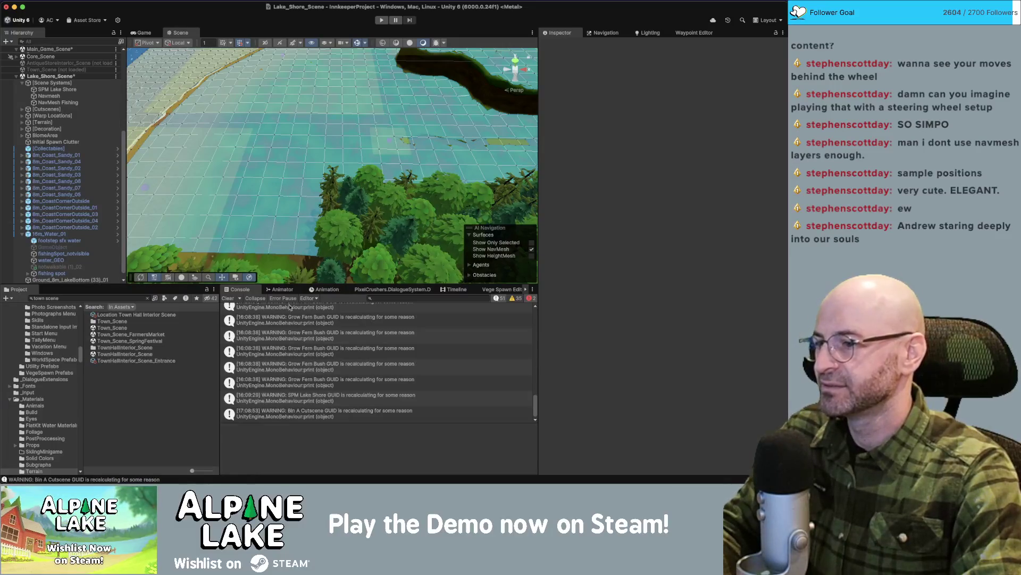
left_click(229, 299)
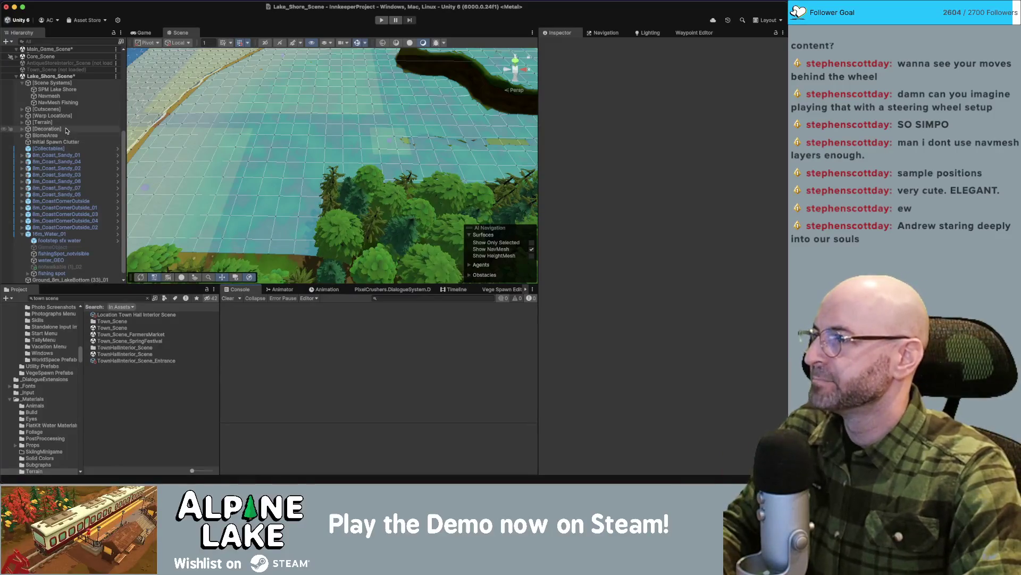
Move WarpLocation_HikeLoop_C and all its waypoints from off-map onto the lake-shore terrain.
mouse_move(208, 220)
left_mouse_down()
mouse_move(231, 136)
mouse_move(277, 117)
left_mouse_up()
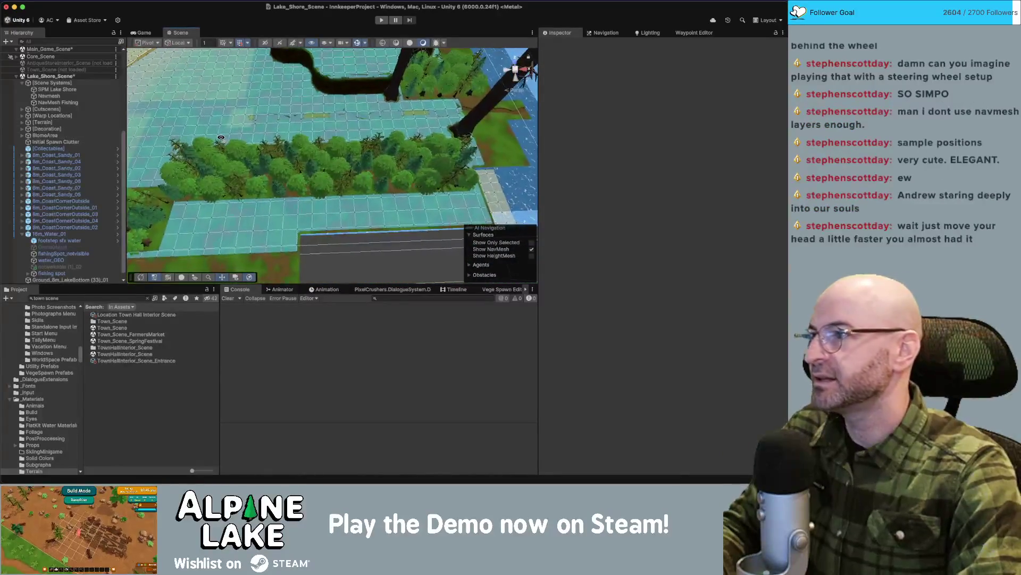
left_click(22, 115)
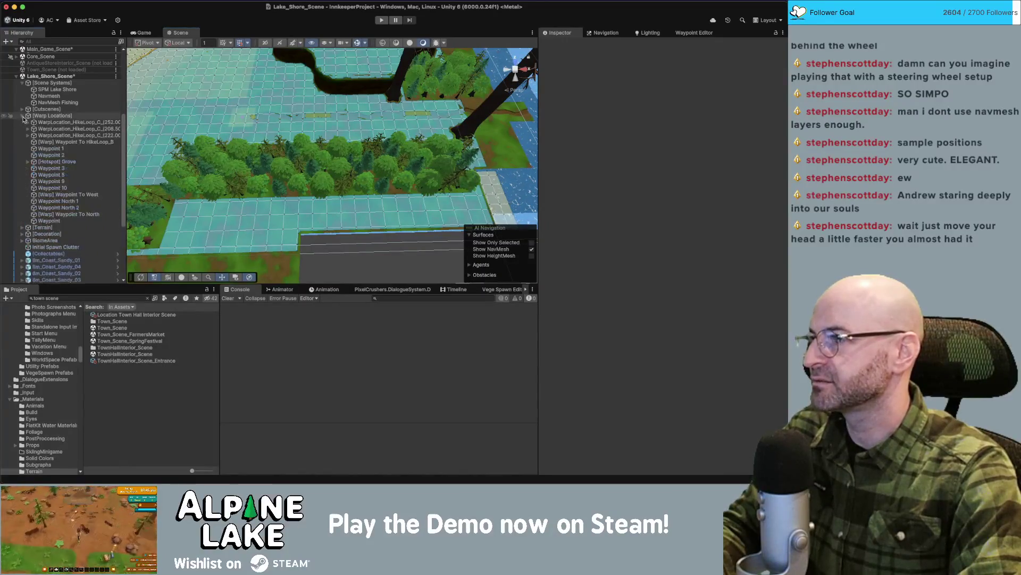
left_click(64, 122)
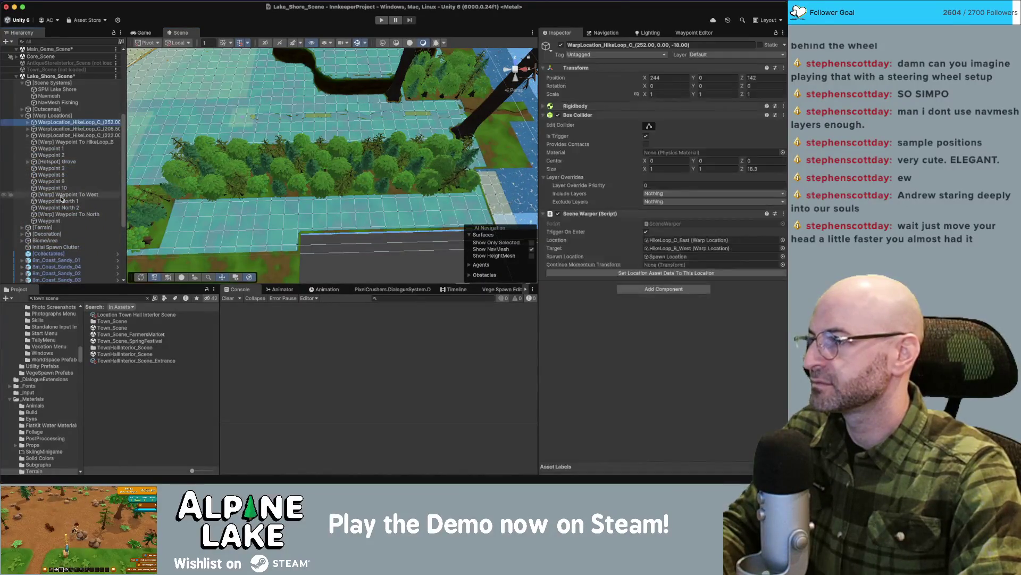
left_click(58, 221, "shift")
double_click(90, 122)
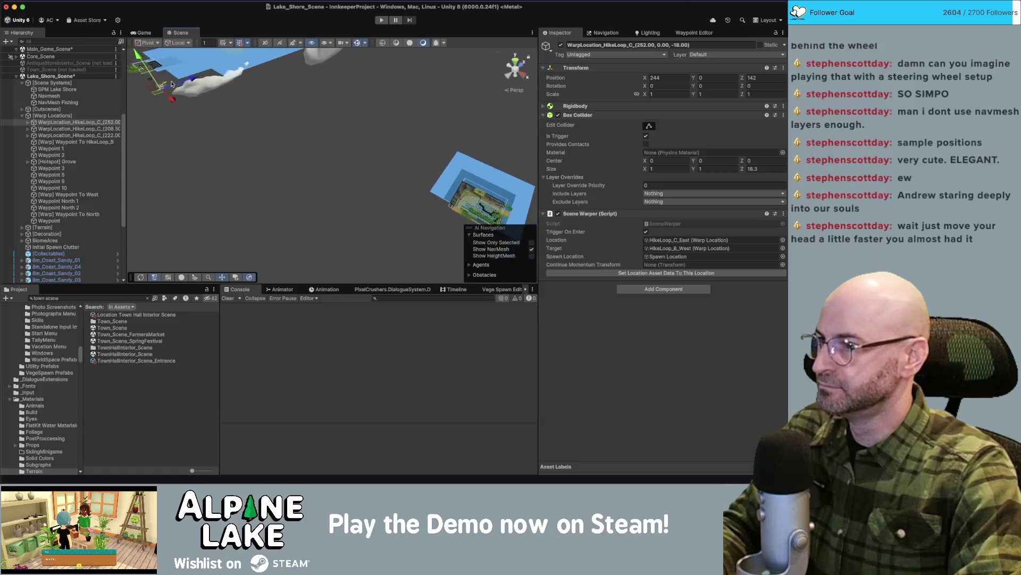
mouse_move(176, 85)
left_mouse_down()
mouse_move(320, 160)
mouse_move(479, 213)
mouse_move(511, 237)
left_mouse_up()
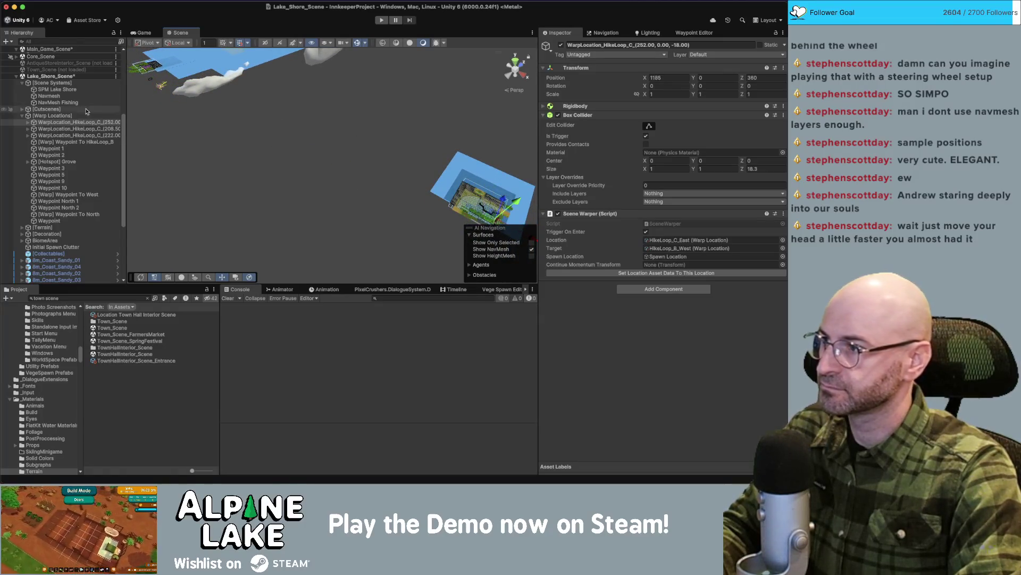
left_click(49, 221, "shift")
mouse_move(263, 153)
left_mouse_down()
mouse_move(503, 224)
mouse_move(296, 193)
left_mouse_up()
key("f")
scroll(211, 128, "up", 5)
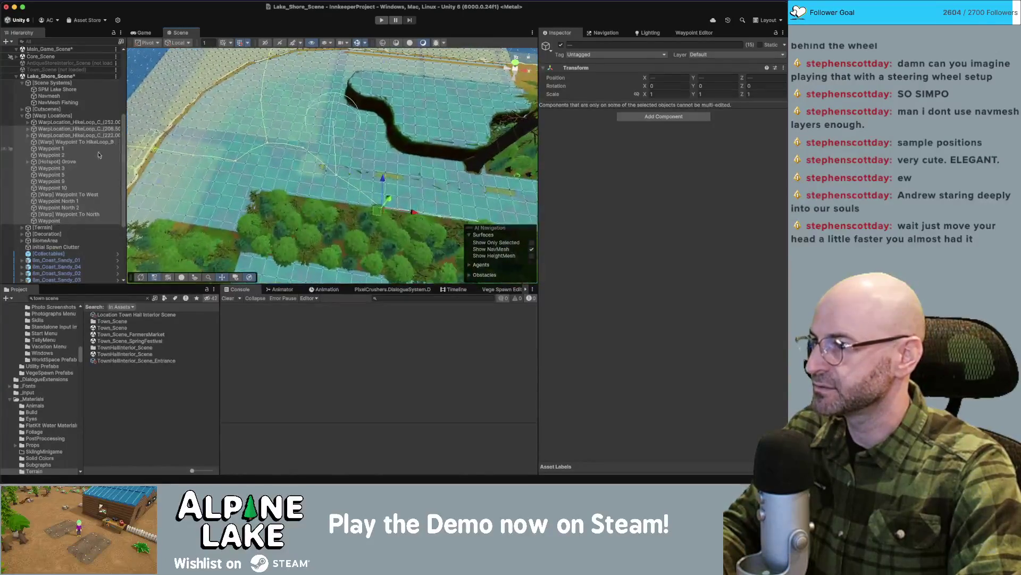
Delete the [Hotspot] Grove object and Waypoints 1 through 10.
left_click(59, 161)
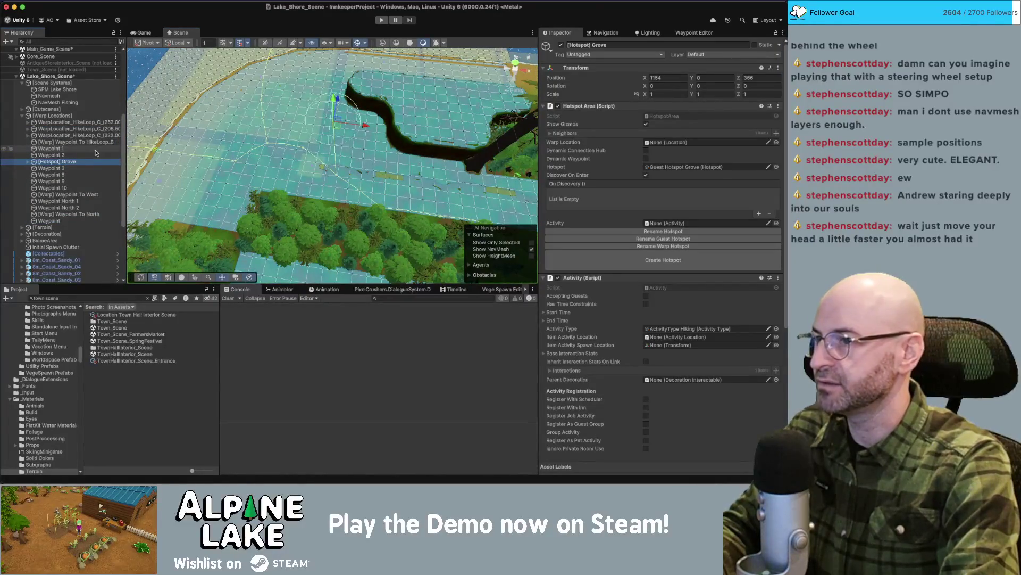
key("Delete")
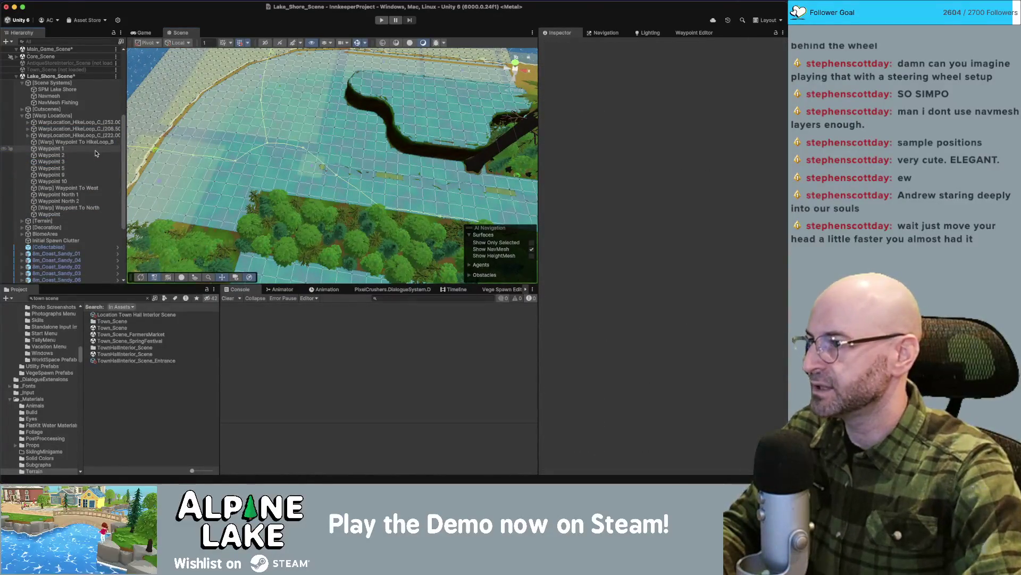
left_click(75, 149)
left_click(74, 182, "shift")
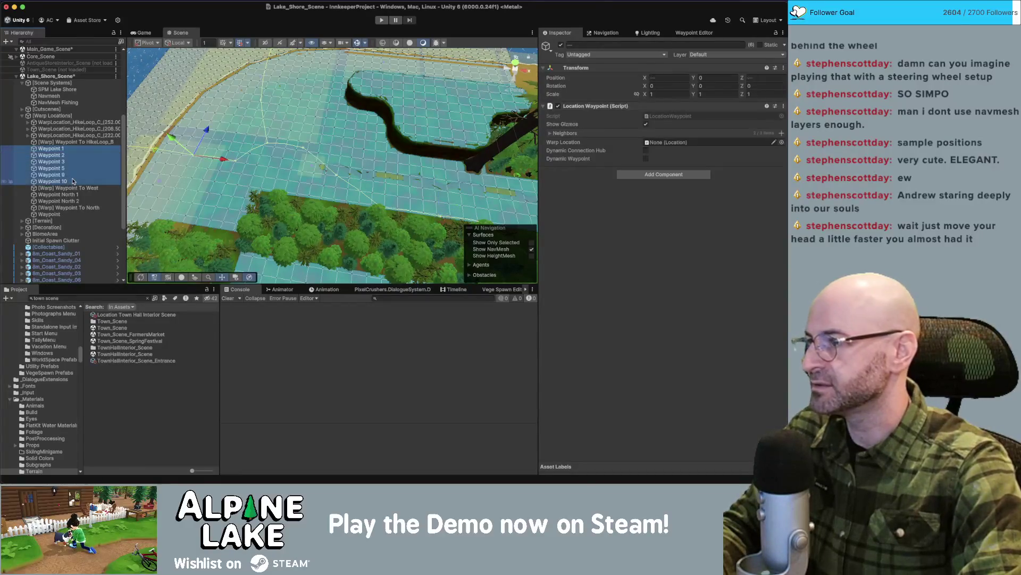
key("Delete")
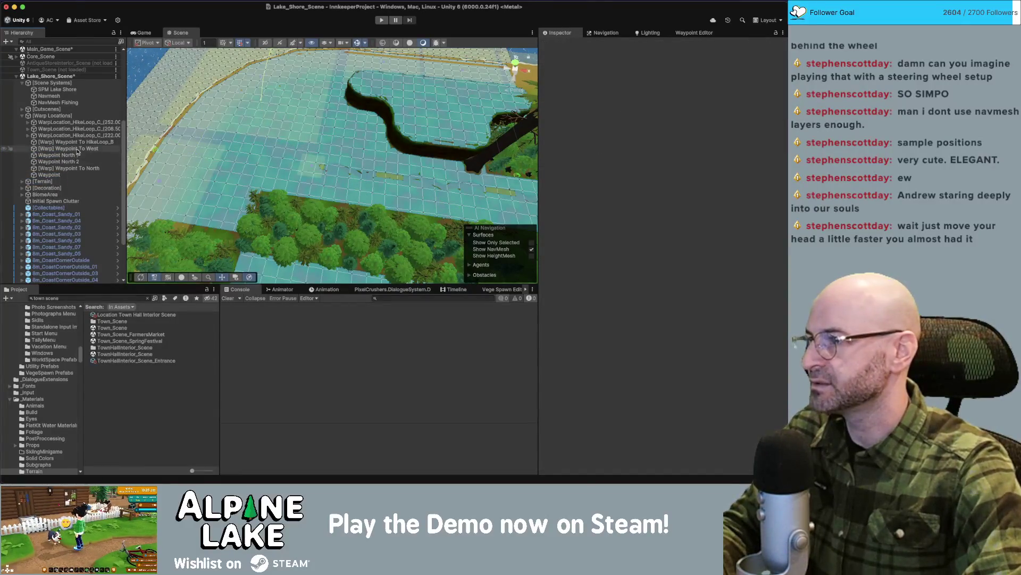
Delete the (208.5) and (222.0) warp locations.
left_click(79, 135)
left_click(79, 128, "shift")
key("f")
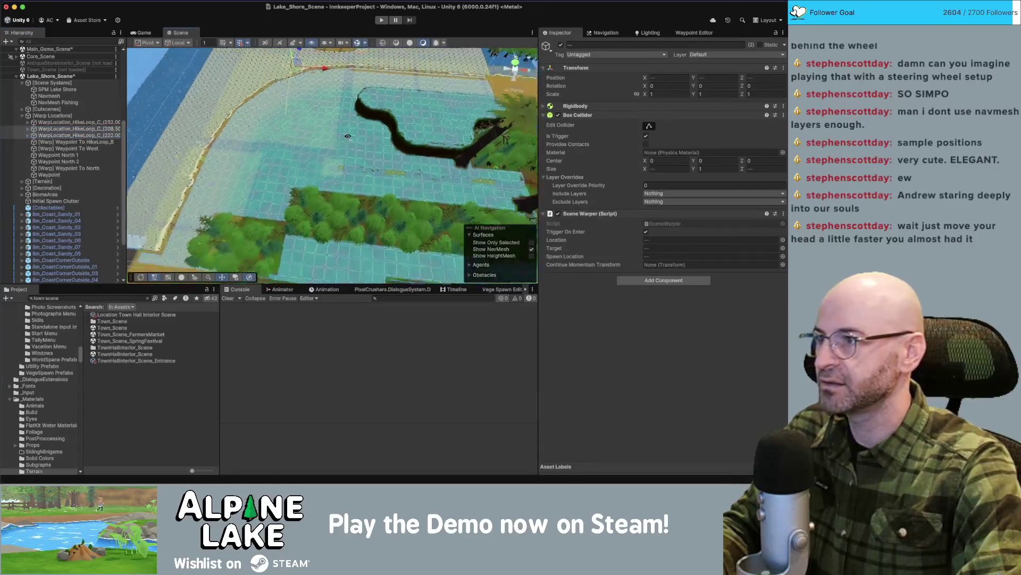
left_click(66, 130)
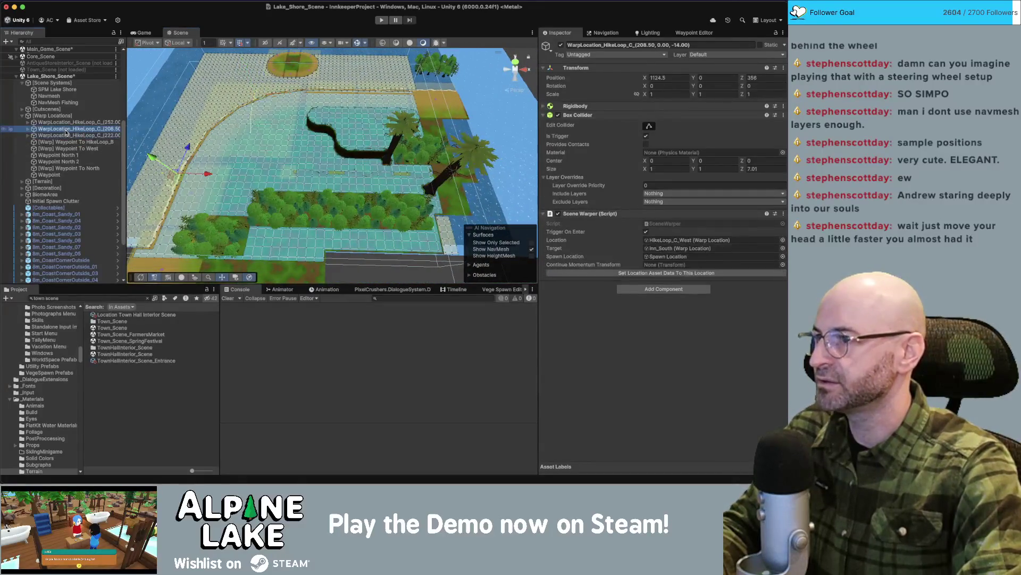
key("Delete")
left_click(65, 130)
key("Delete")
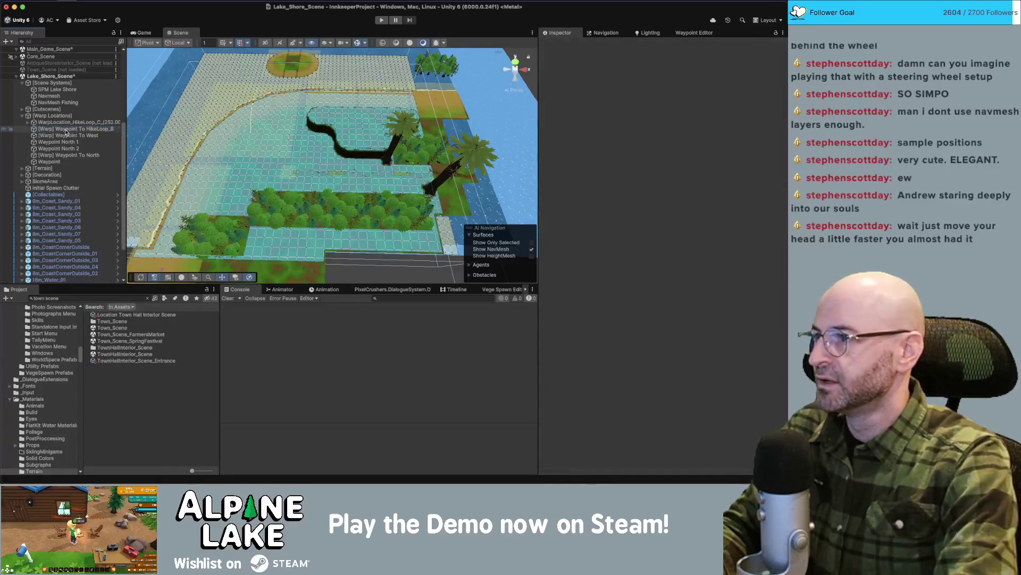
Delete Waypoint North 1 and 2 plus the [Warp] Waypoints To West and To North.
left_click(79, 143)
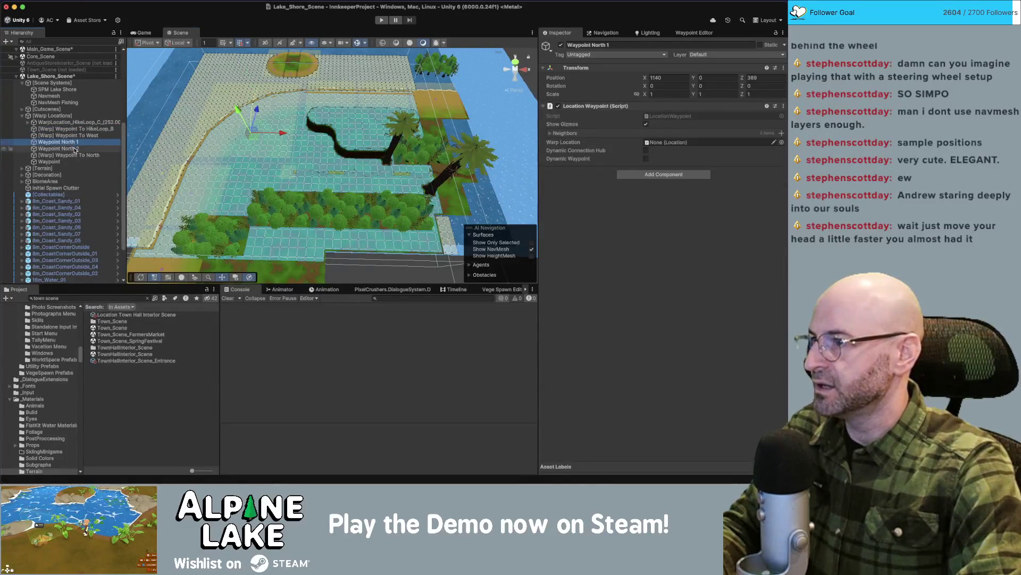
left_click(78, 148, "shift")
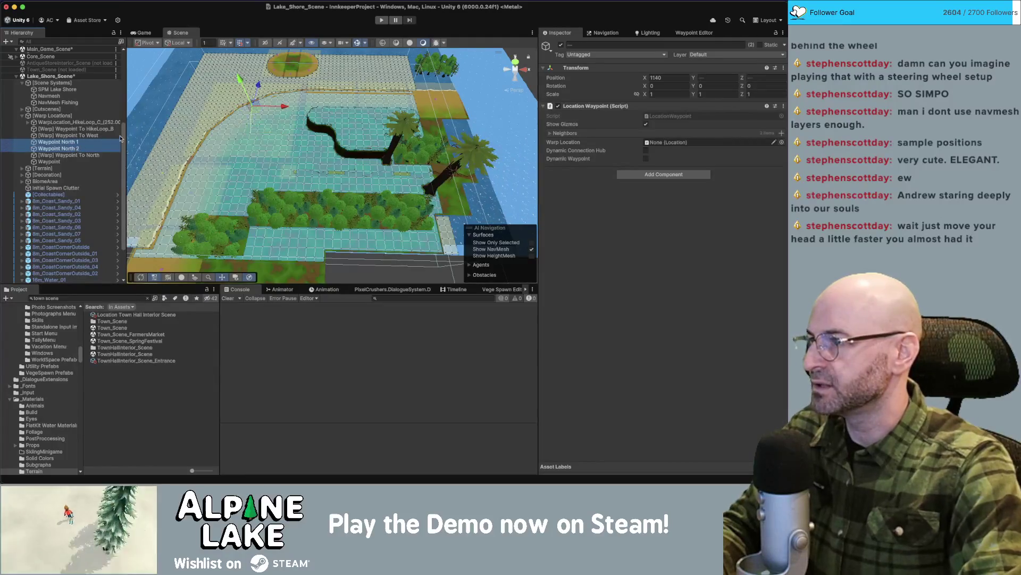
key("Delete")
left_click(93, 136)
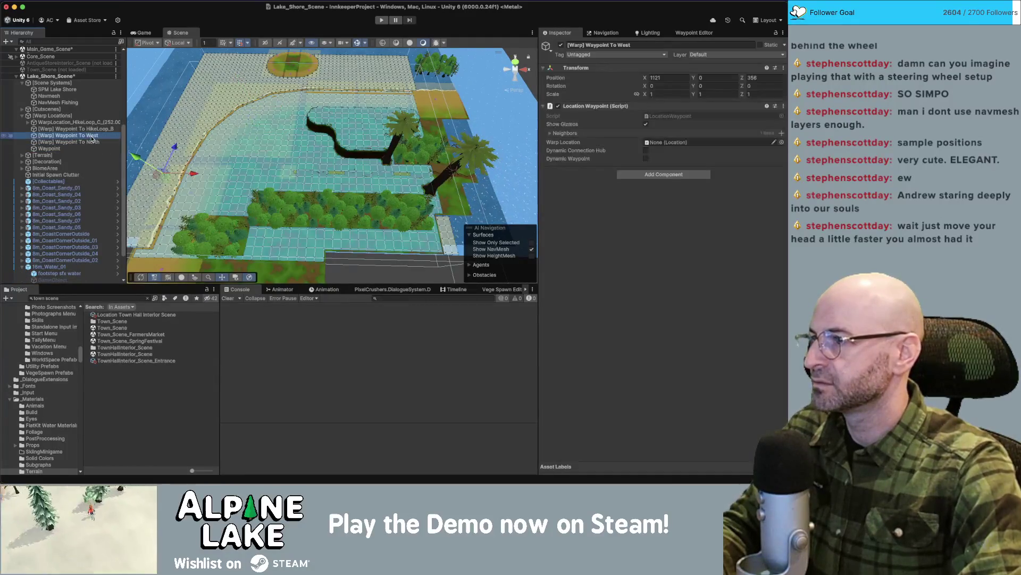
key("Delete")
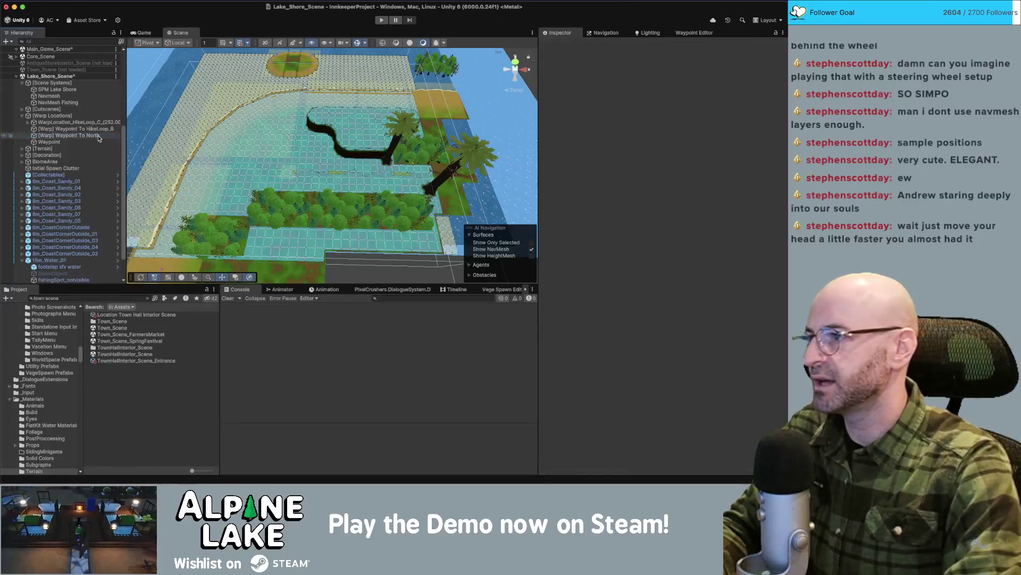
left_click(98, 136)
key("Delete")
Delete the plain Waypoint object, leaving [Warp] Waypoint To HikeLoop_B selected.
left_click(98, 138)
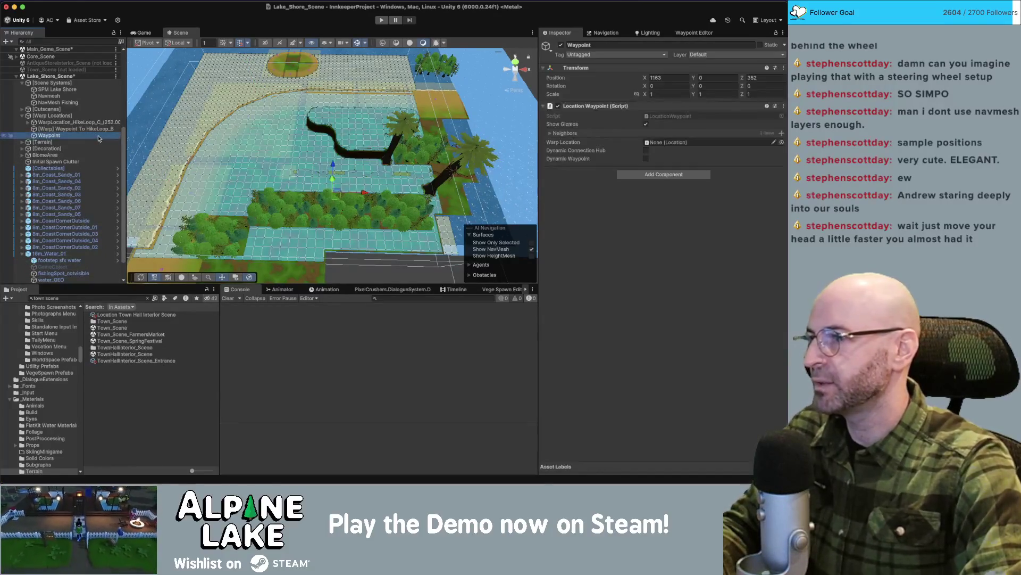
left_click_drag(333, 181, 341, 172)
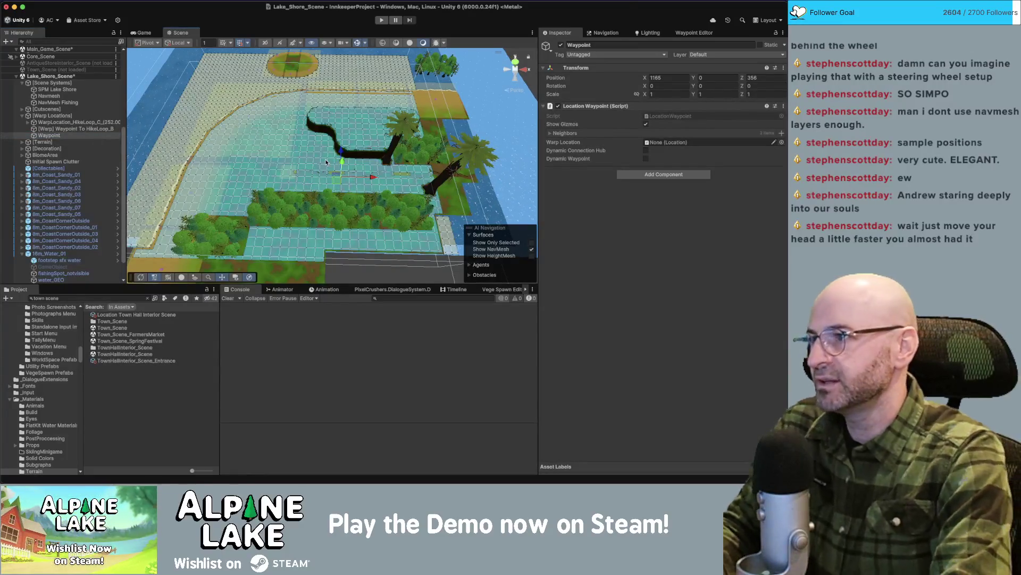
key("Delete")
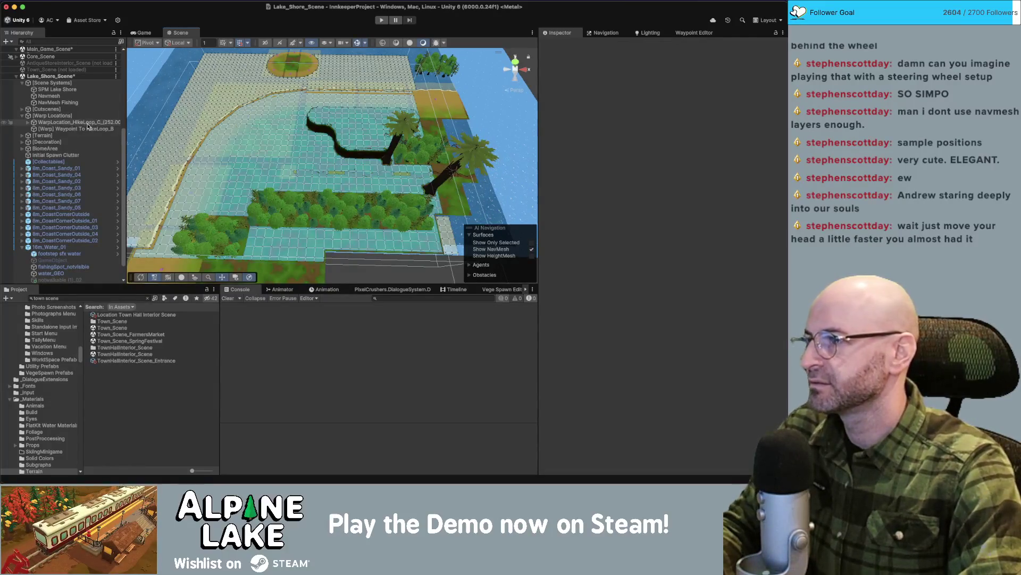
left_click(85, 129)
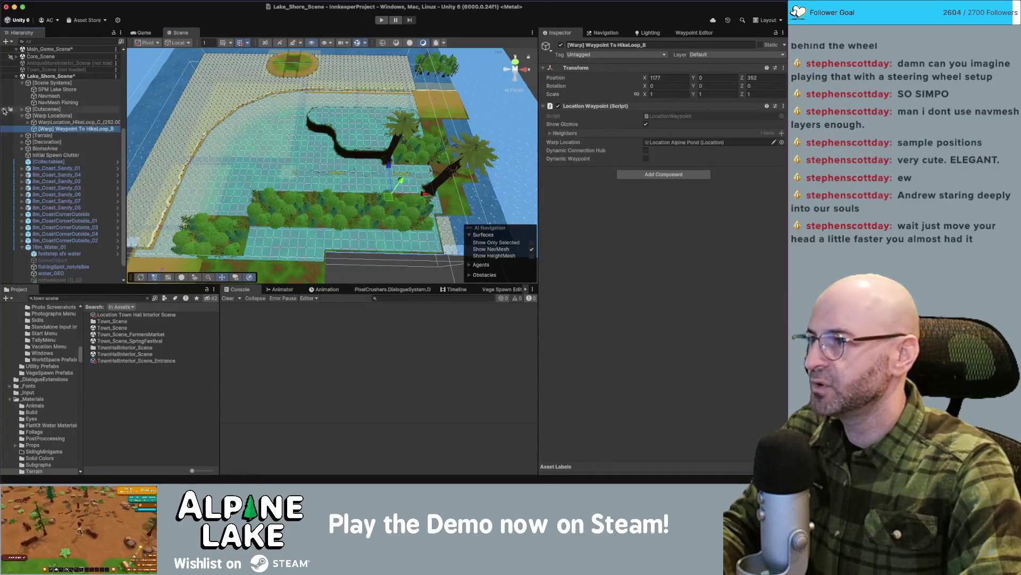
Place WarpLocation_HikeLoop_C at X 1172, Z 357 with the HikeLoop_B waypoint beside it.
left_click(68, 123)
left_click(69, 128)
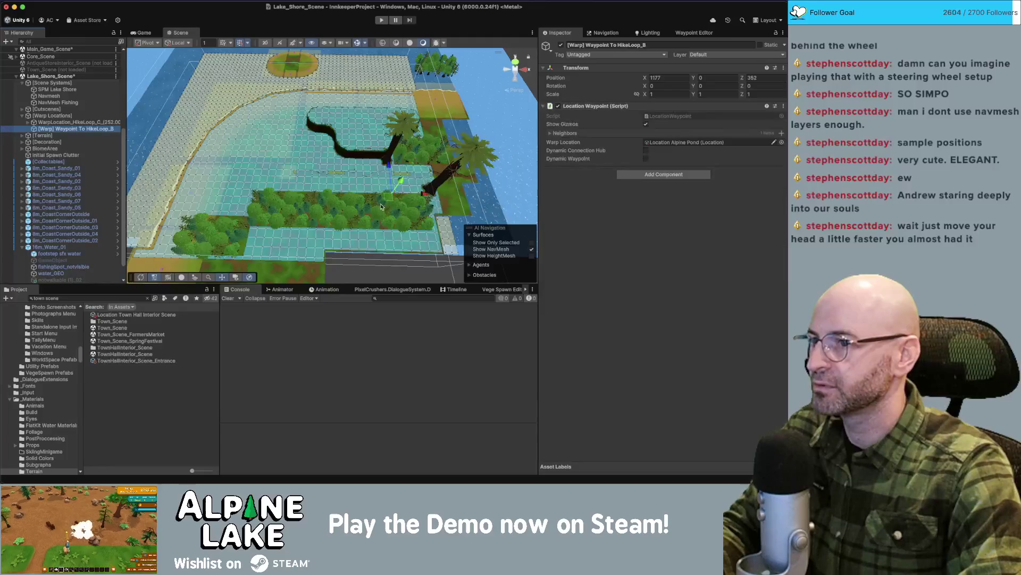
key("f")
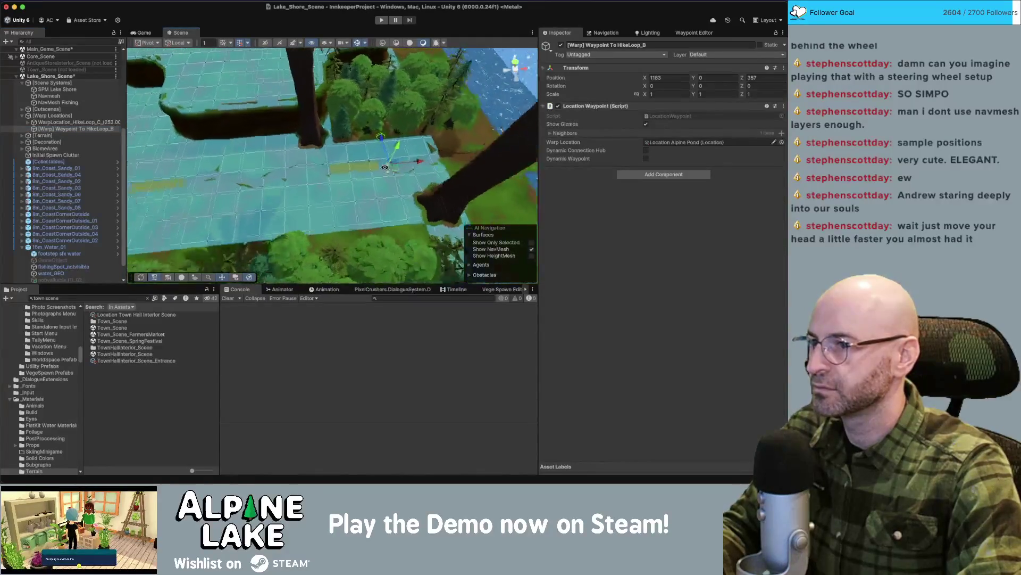
left_click_drag(346, 152, 358, 159)
left_click(110, 122)
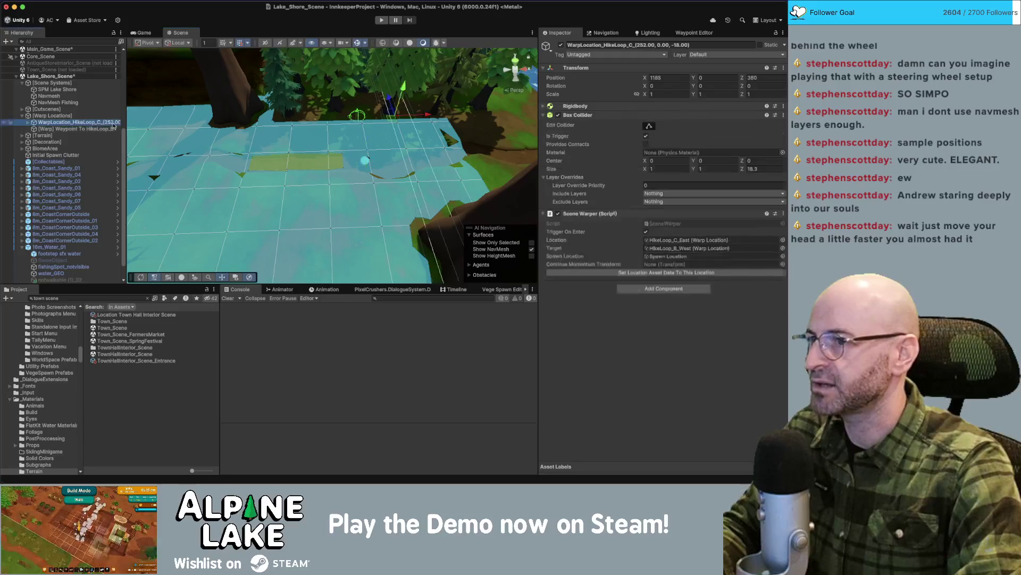
key("f")
left_click_drag(435, 143, 318, 161)
left_click(433, 164)
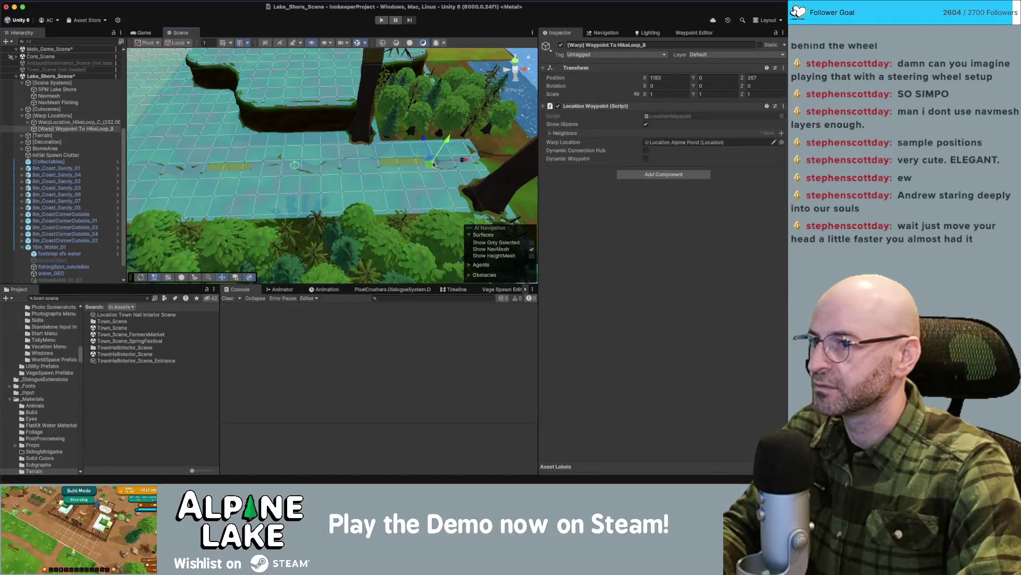
left_click_drag(432, 164, 346, 166)
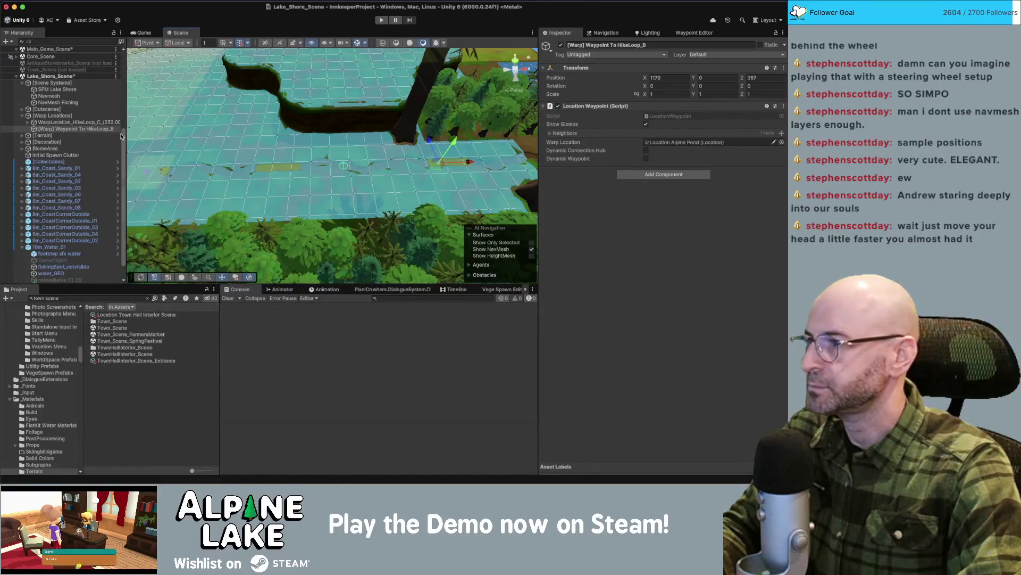
left_click(40, 122)
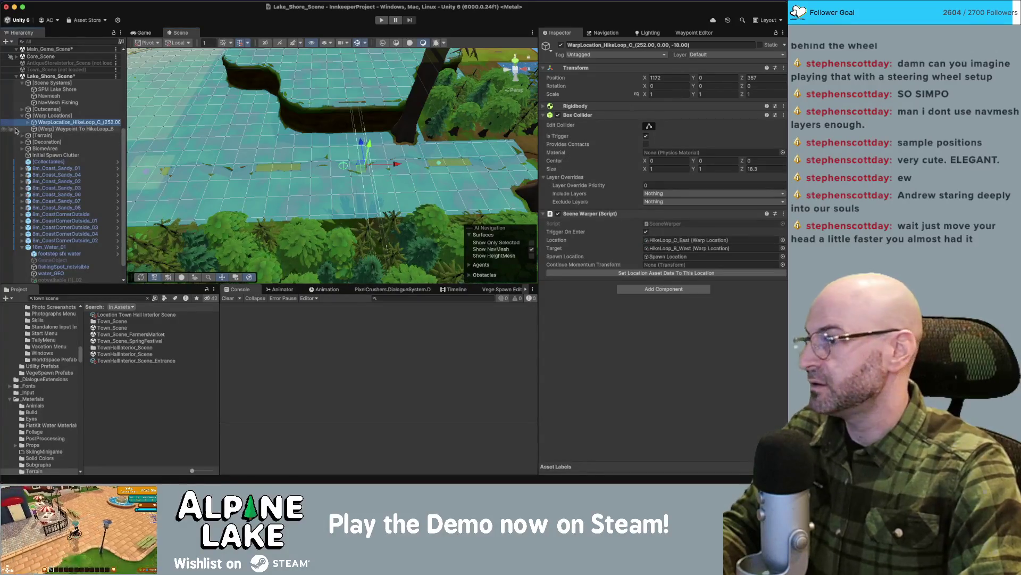
left_click(671, 240)
Duplicate the HikeLoop_C_East warp location asset and rename the copy Lake_Shore_West.
left_click(194, 388)
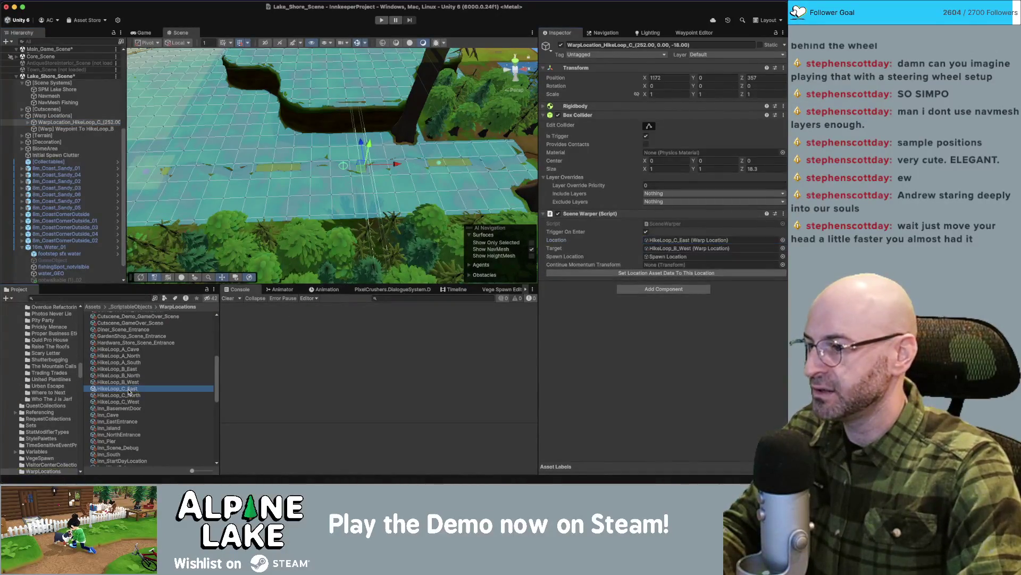
key("super+d")
key("Return")
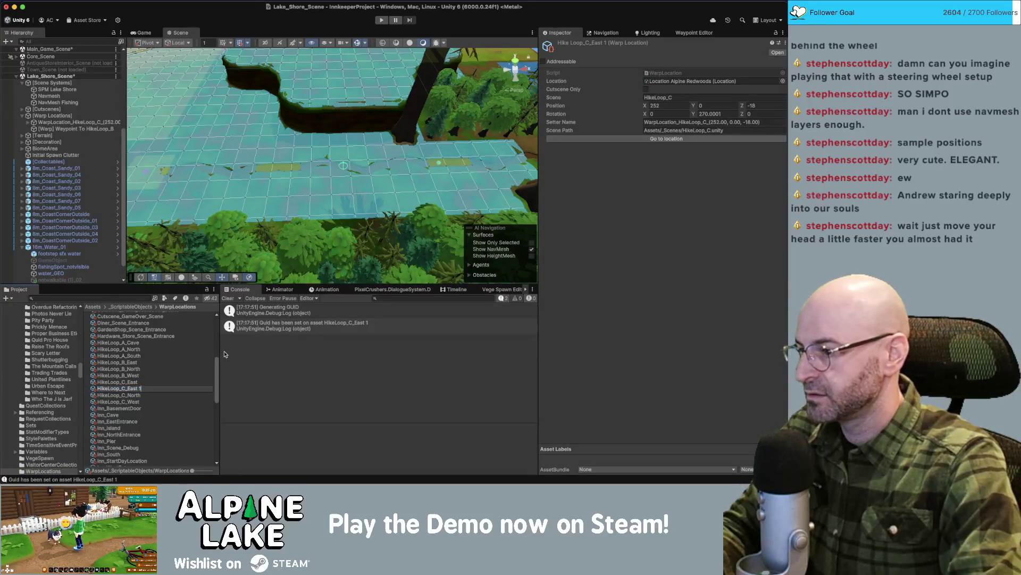
key("BackSpace")
key("BackSpace")
key("BackSpace")
type("West")
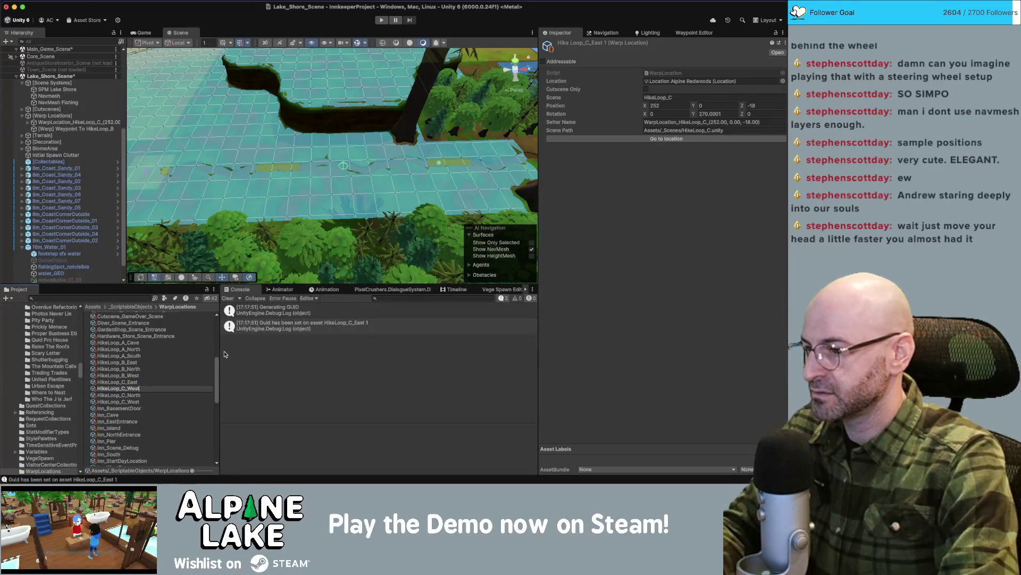
type("Lake_Sho")
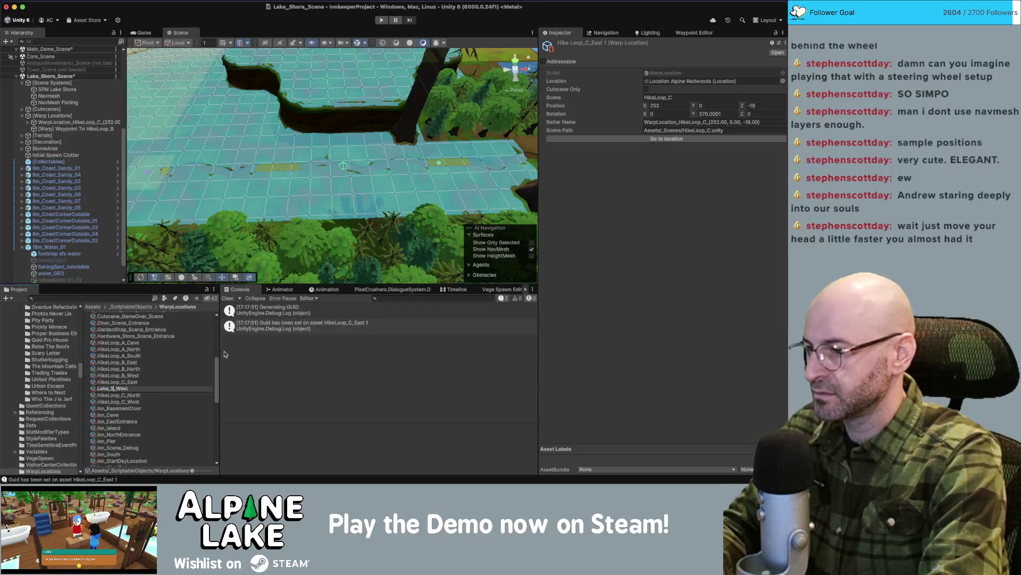
type("re")
key("Return")
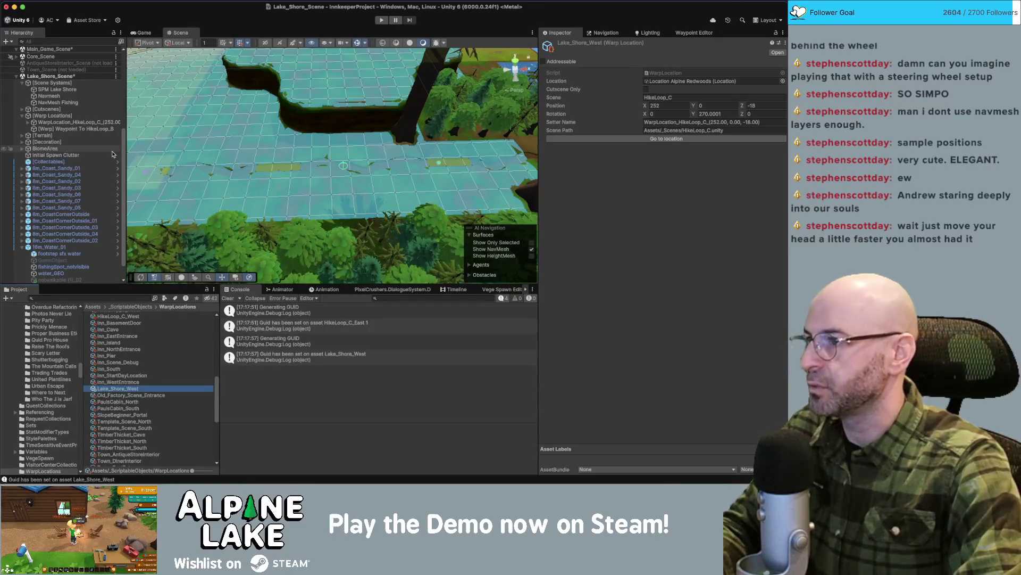
left_click(57, 122)
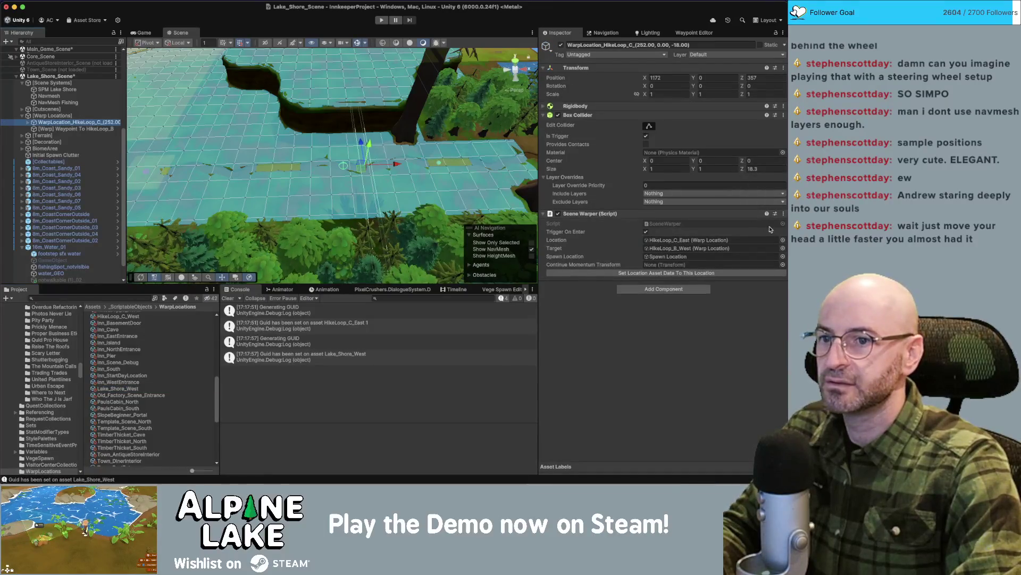
left_click(783, 240)
type("lake shore west")
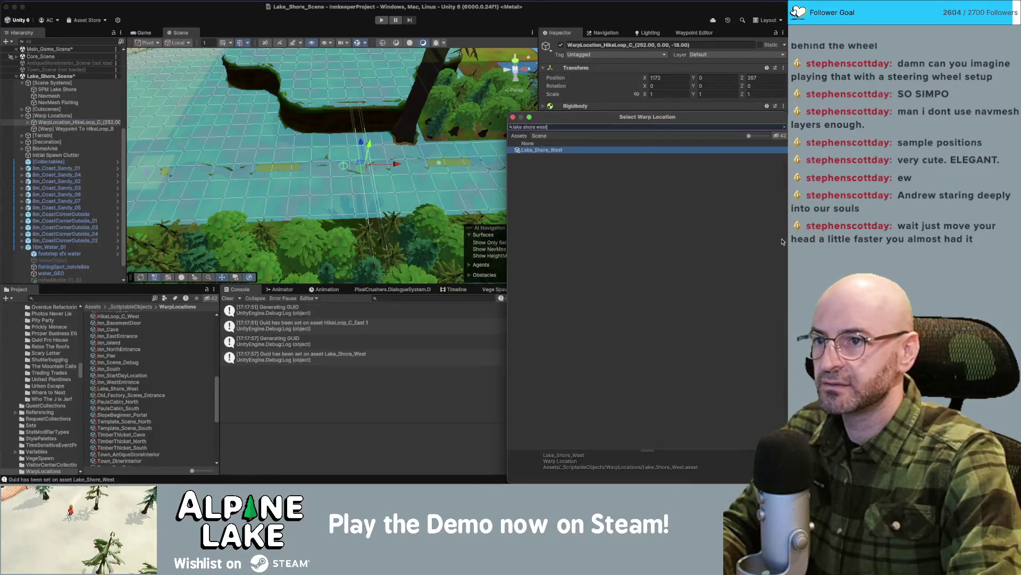
Set the HikeLoop_C warp's Location to Lake_Shore_West and its Target to HikeLoop_C_West.
key("Return")
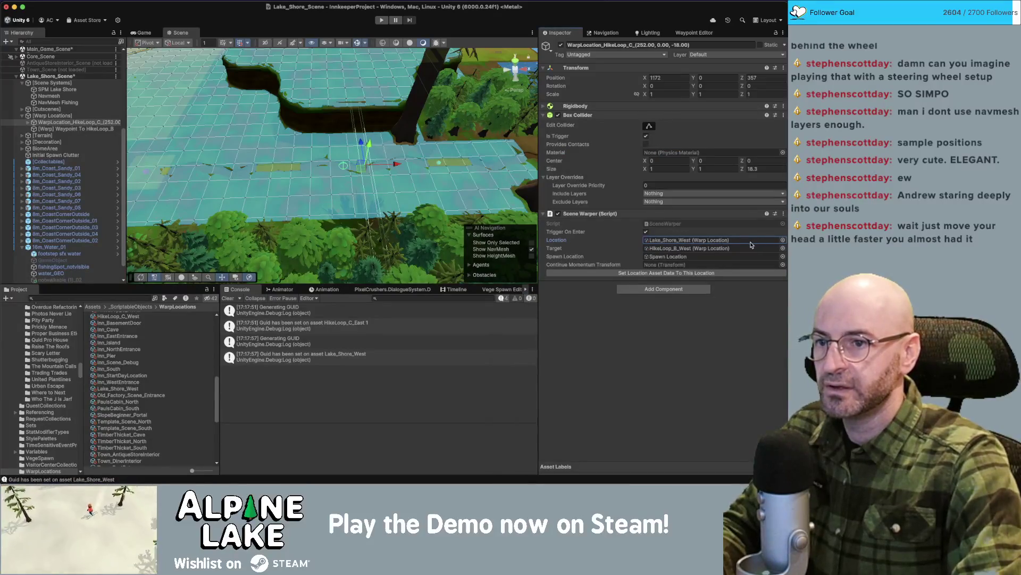
left_click(782, 249)
type("hikel")
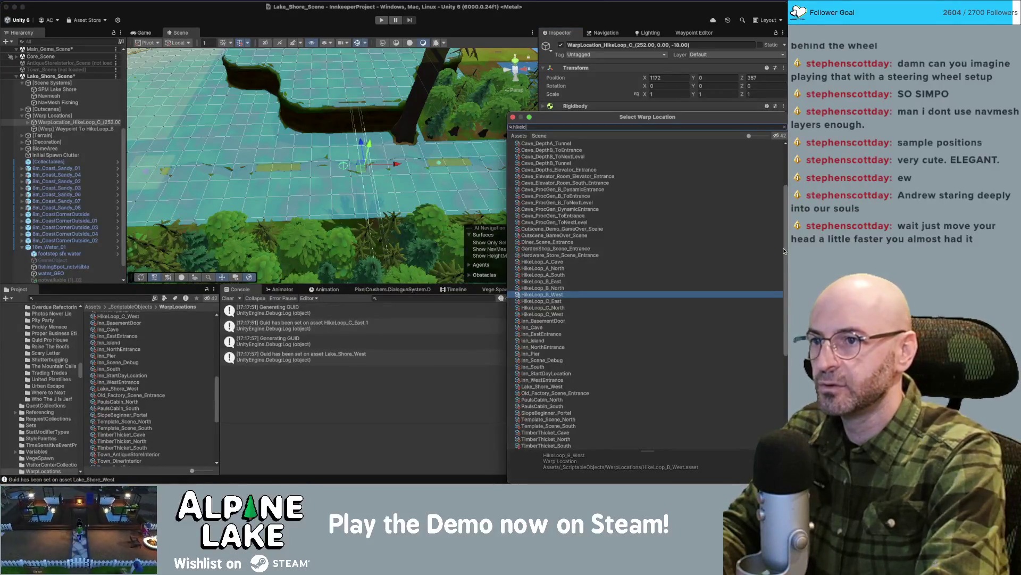
type("op c east")
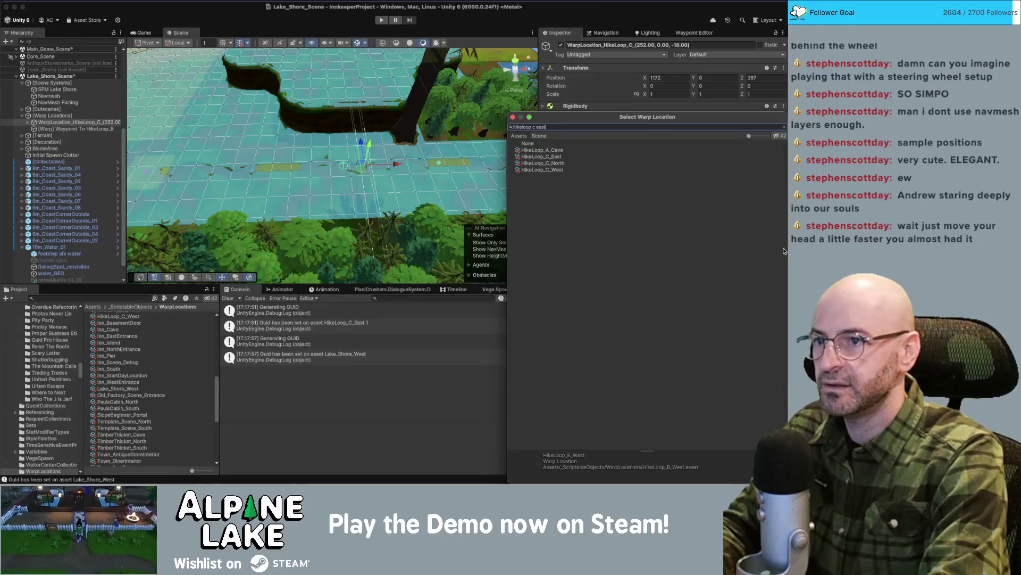
key("BackSpace")
key("BackSpace")
key("BackSpace")
type("w")
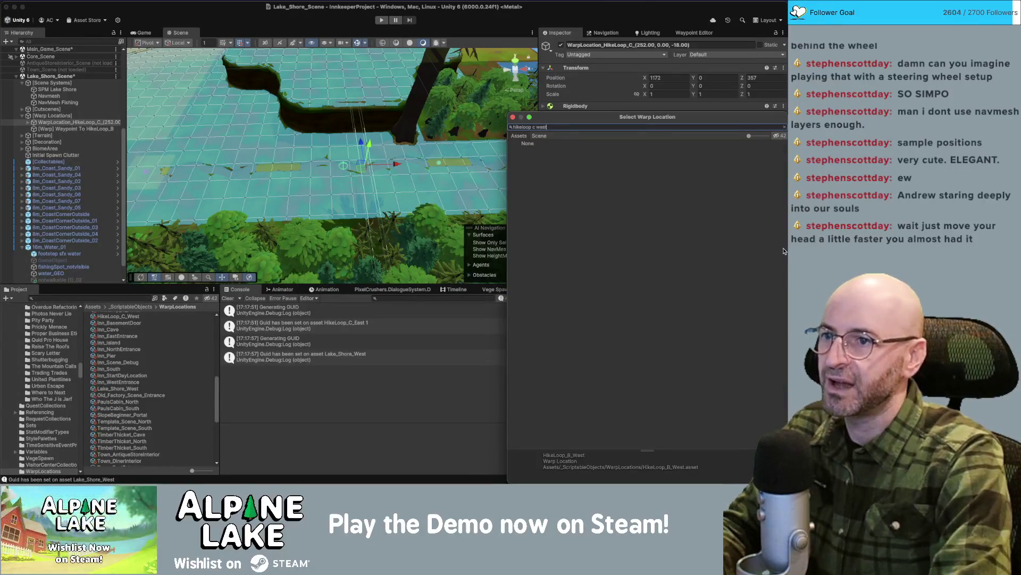
type("st")
key("Return")
Rename the Lake_Shore_West warp asset to Lake_Shore_East.
left_click(689, 240)
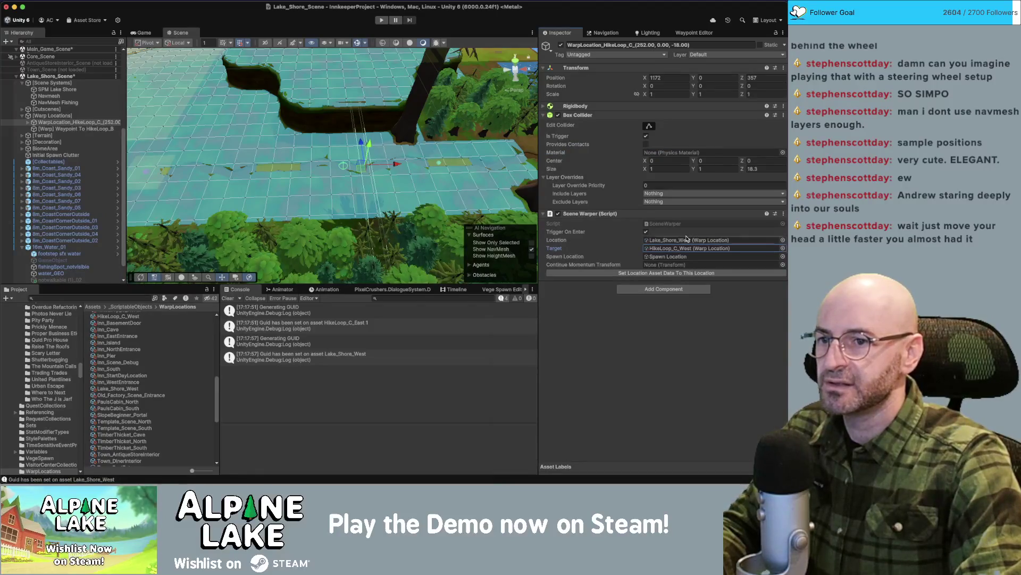
left_click(131, 389)
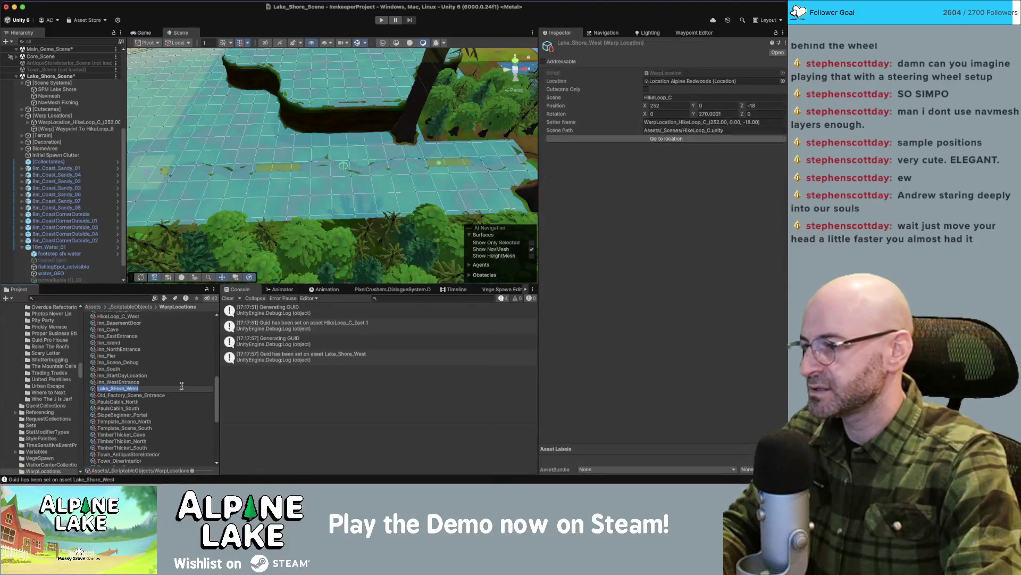
key("Return")
key("BackSpace")
key("BackSpace")
key("BackSpace")
type("East")
key("Return")
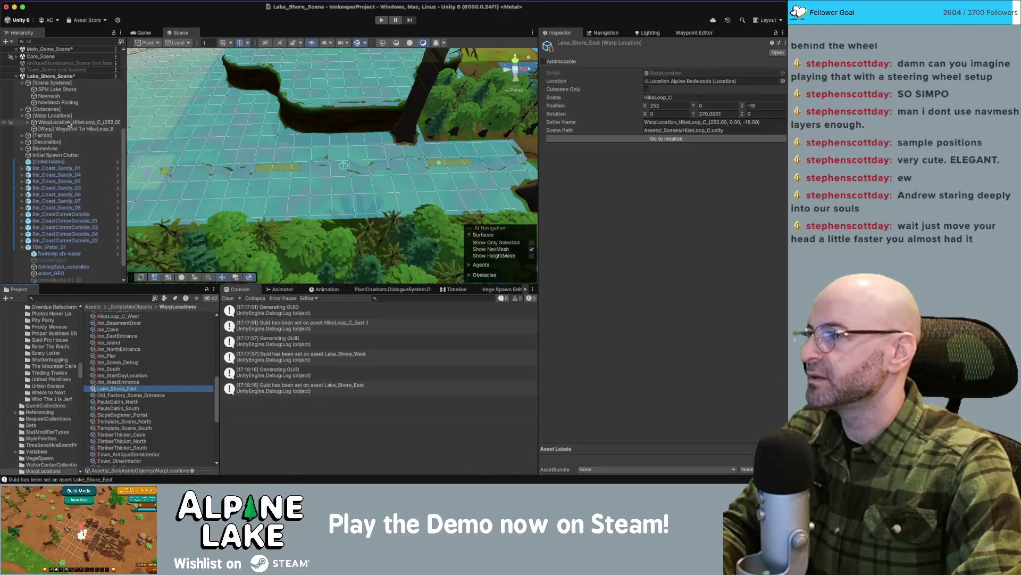
Select Warp Locations and locate its Location Alpine Redwoods asset.
left_click(59, 115)
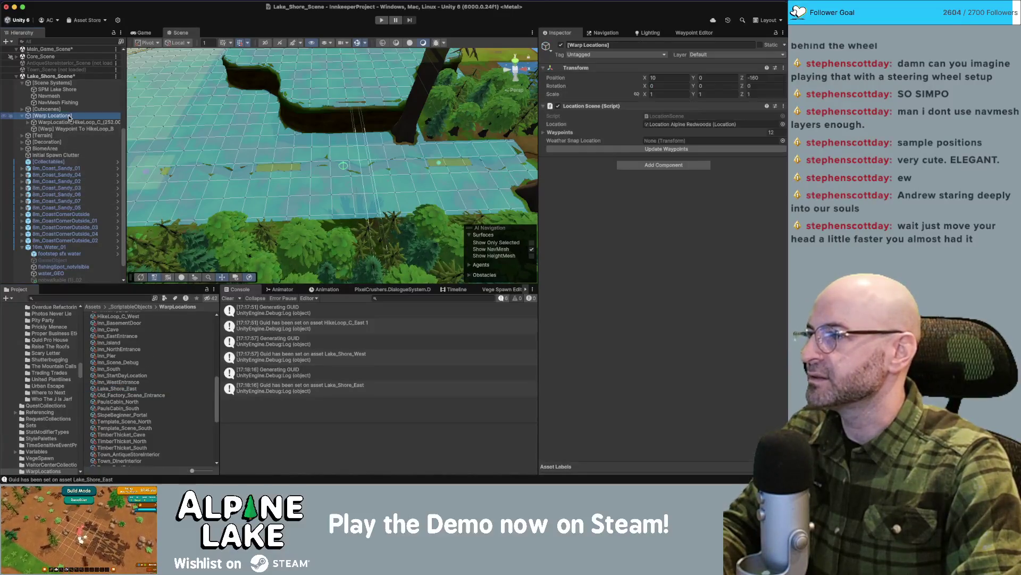
left_click(682, 126)
left_click(142, 328)
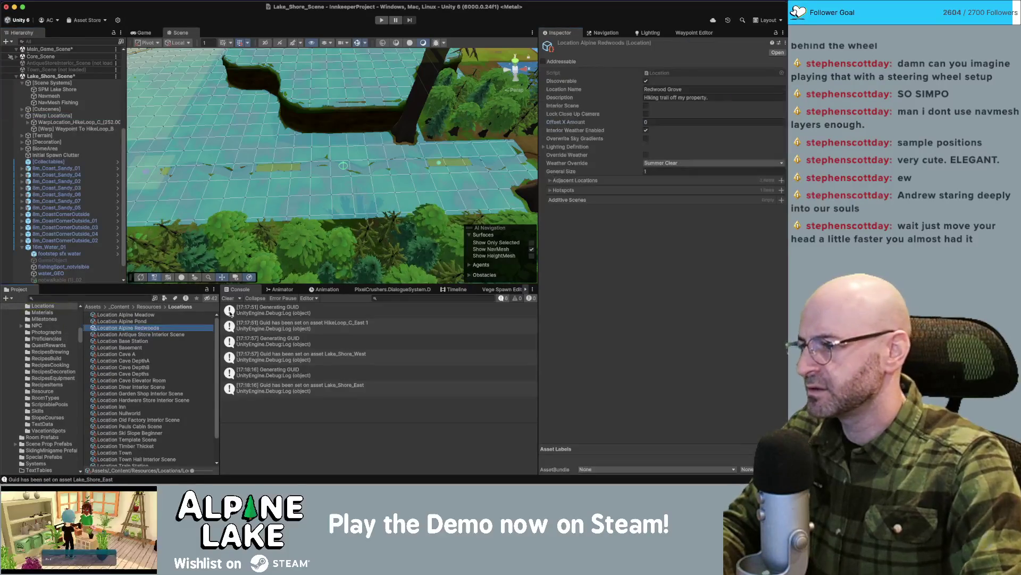
Duplicate Location Alpine Redwoods as Location Lake Shore and assign it to Warp Locations.
key("super+d")
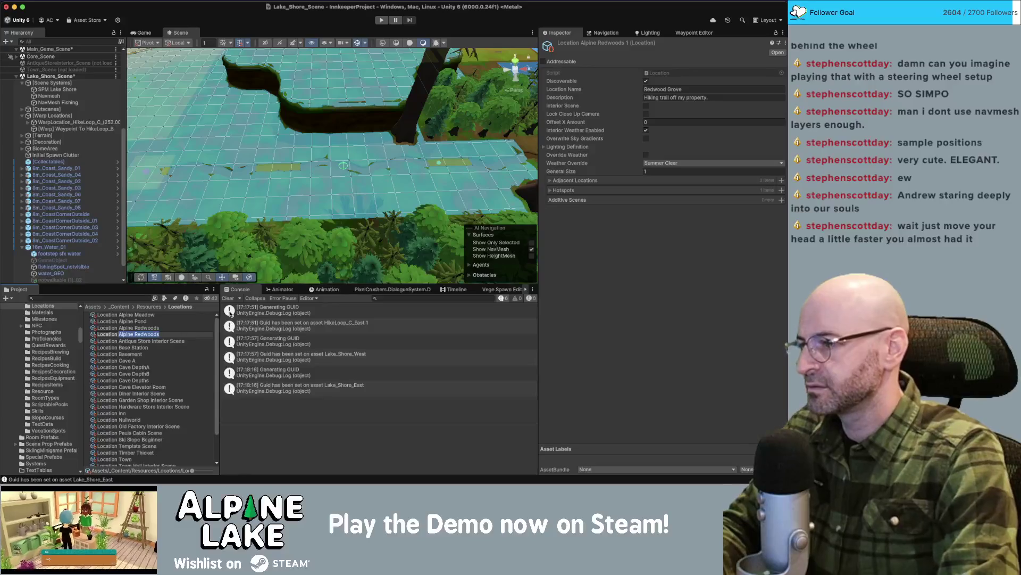
type("Lake Shore")
key("Return")
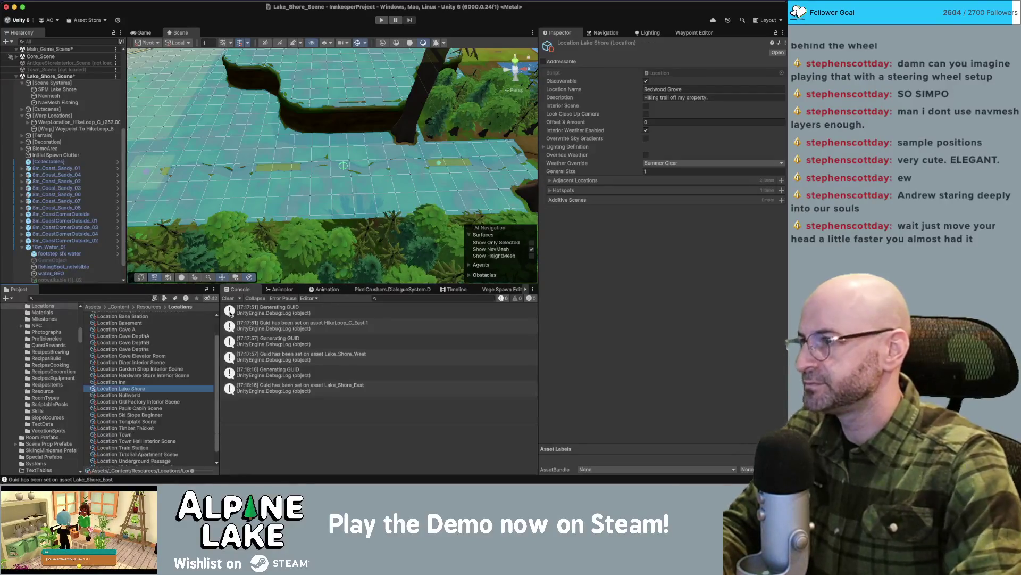
left_click(52, 115)
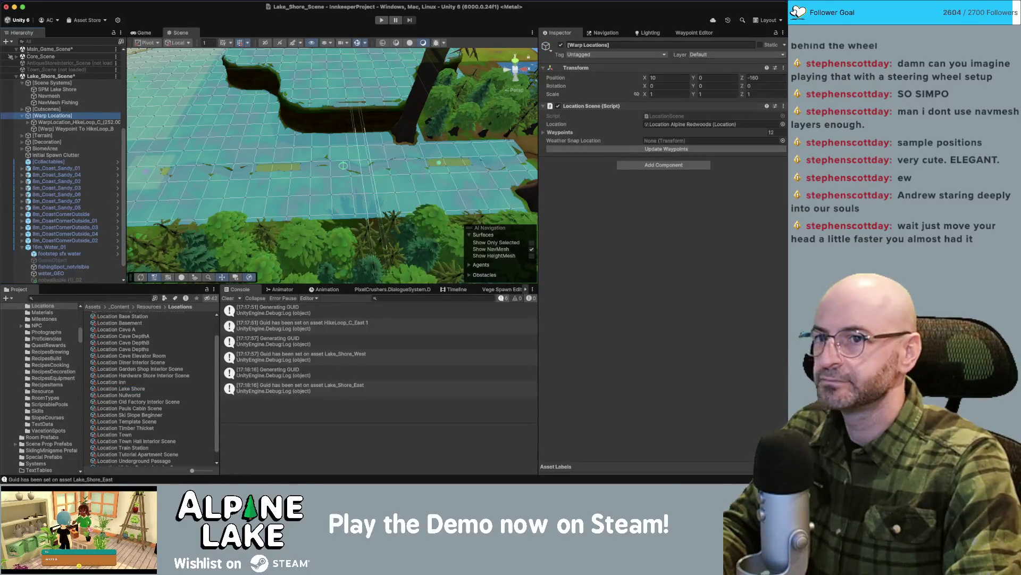
left_click(782, 124)
type("lake shore")
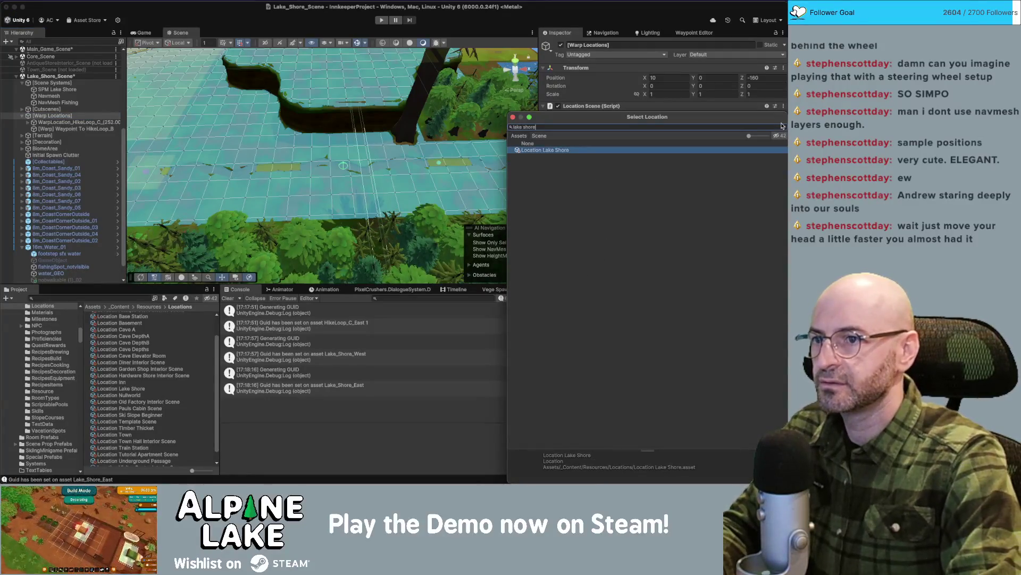
key("Return")
Change Location Lake Shore's Location Name from Redwood Grove to Lake Shore.
left_click(697, 124)
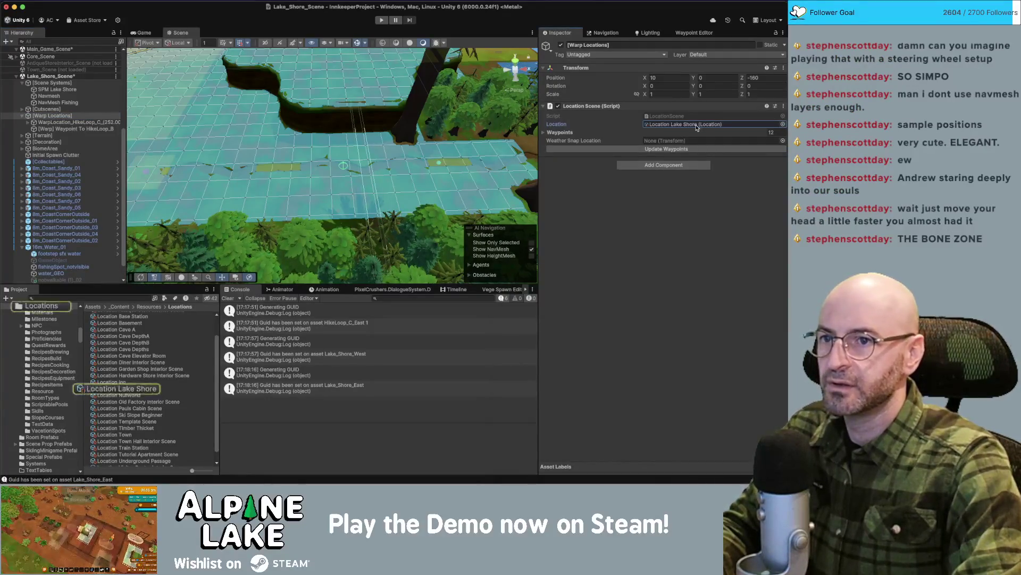
left_click(109, 390)
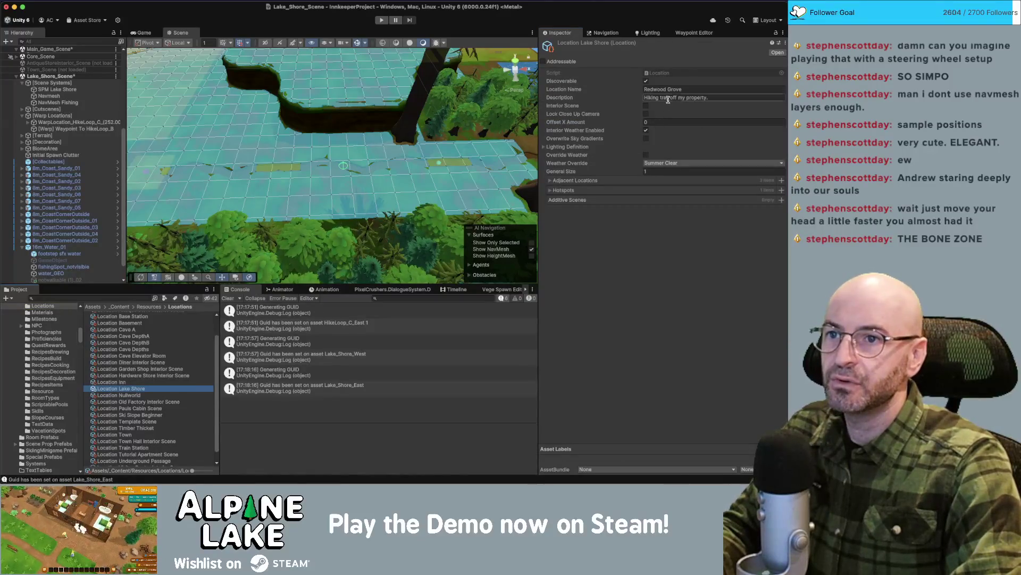
left_click(669, 90)
type("Lake Shore")
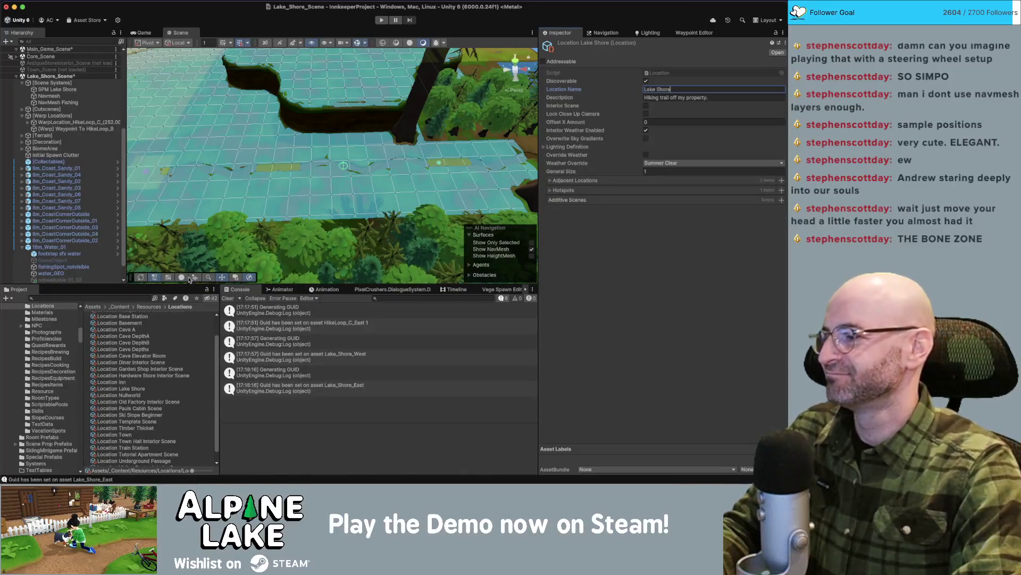
Apply the location data to the warp object and give the HikeLoop_B waypoint Location Alpine Redwoods.
left_click(75, 122)
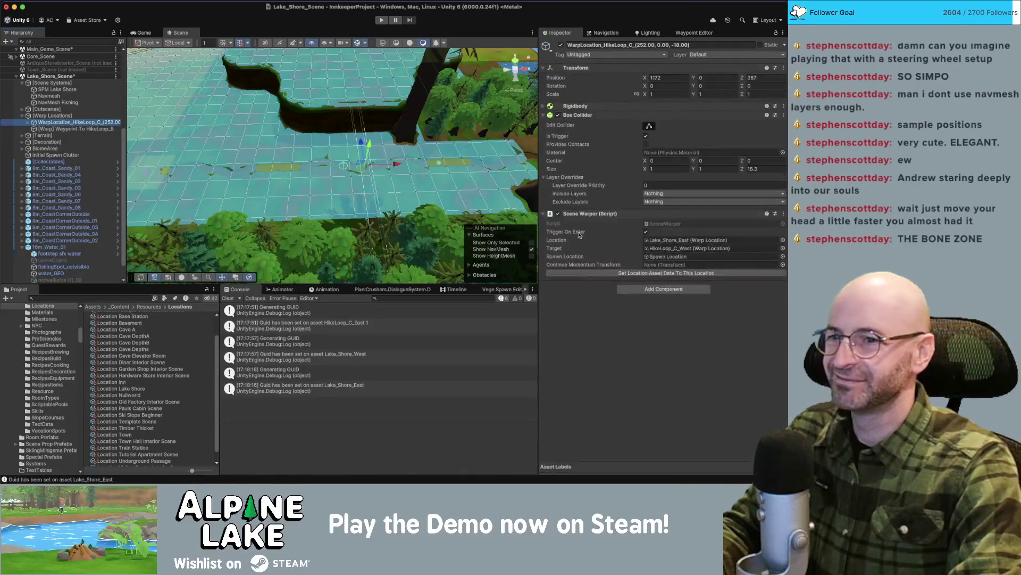
left_click(639, 271)
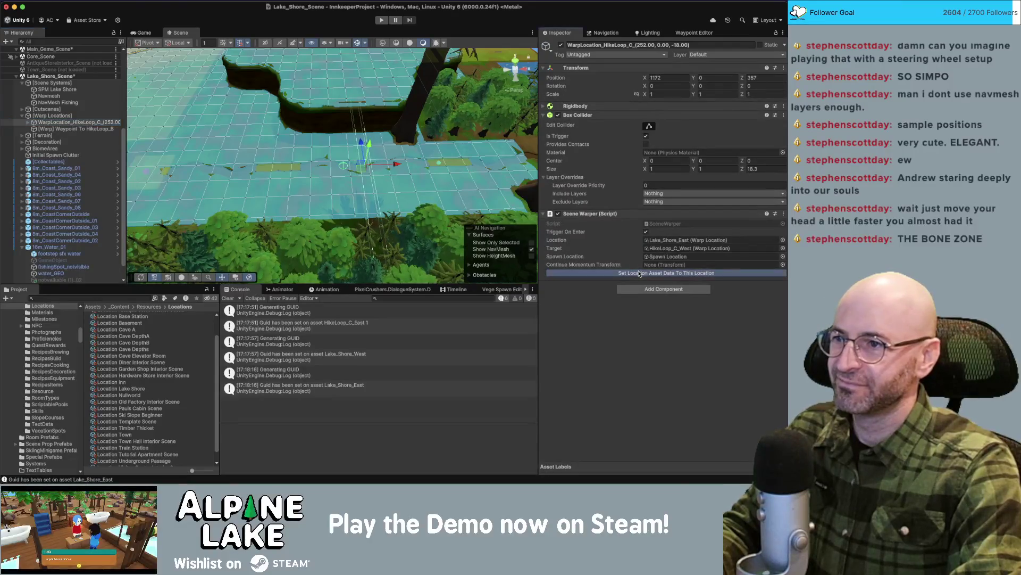
left_click(114, 129)
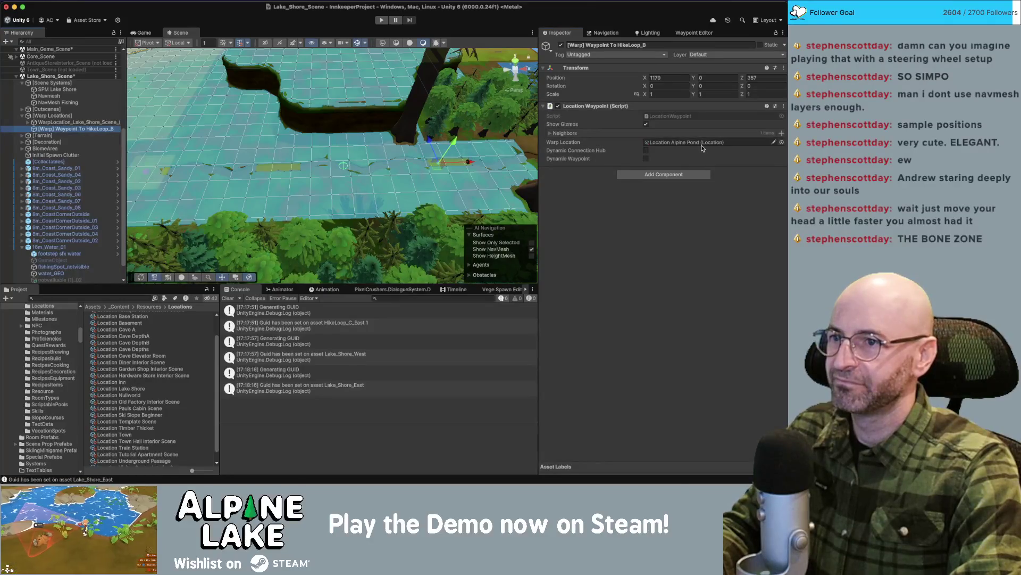
left_click(782, 142)
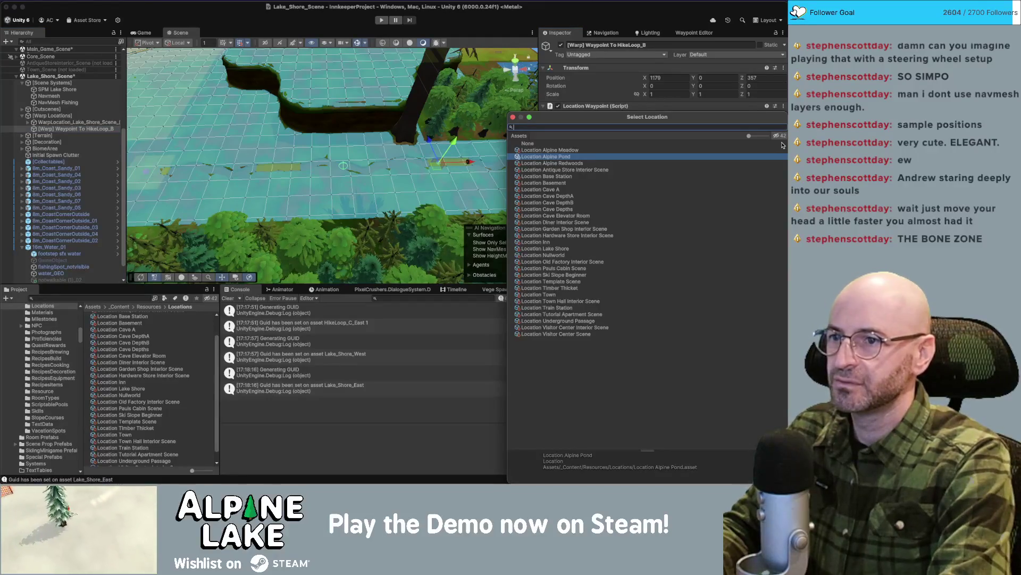
double_click(553, 163)
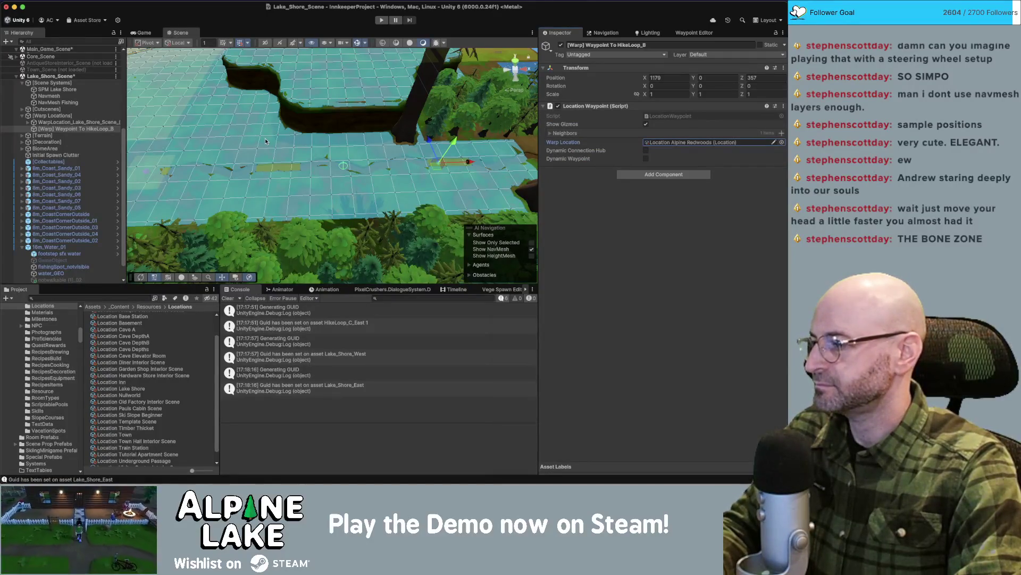
left_click_drag(326, 140, 303, 134)
left_click_drag(302, 135, 315, 128)
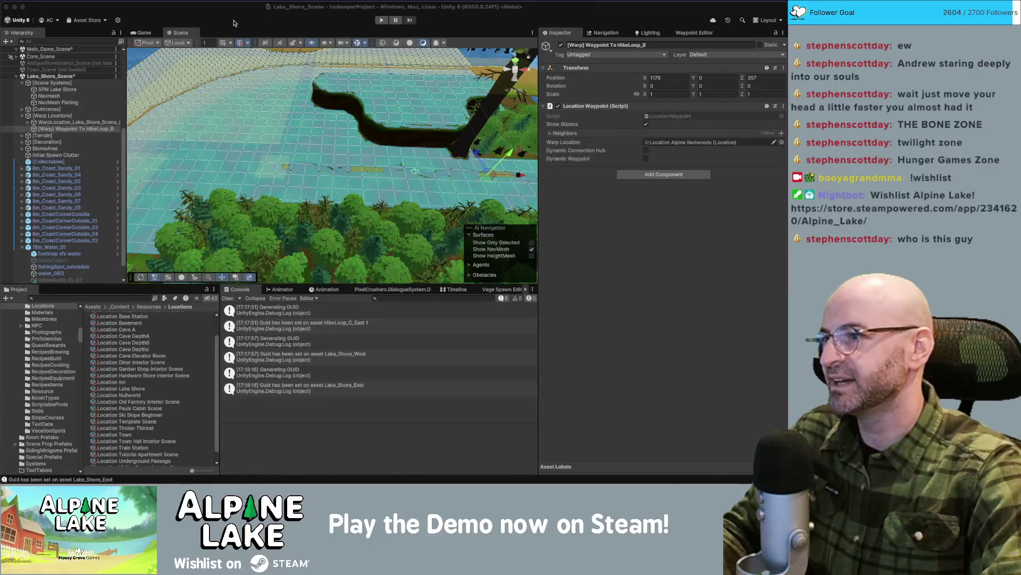
Duplicate the Mix Tree Wall (1)_01 trees and shift the copy along Z.
mouse_move(330, 161)
left_mouse_down()
mouse_move(335, 172)
mouse_move(341, 144)
left_mouse_up()
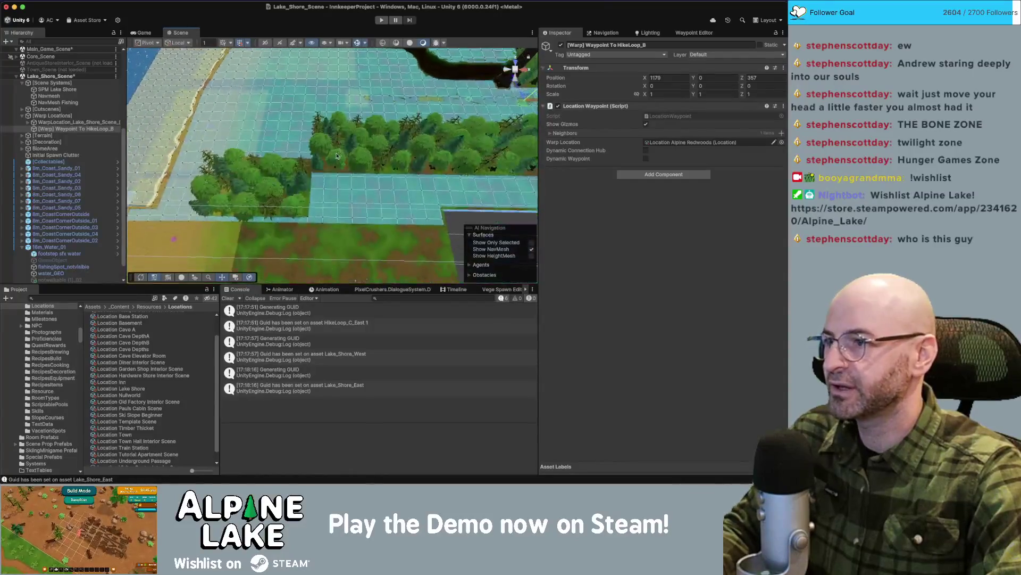
left_click(340, 144)
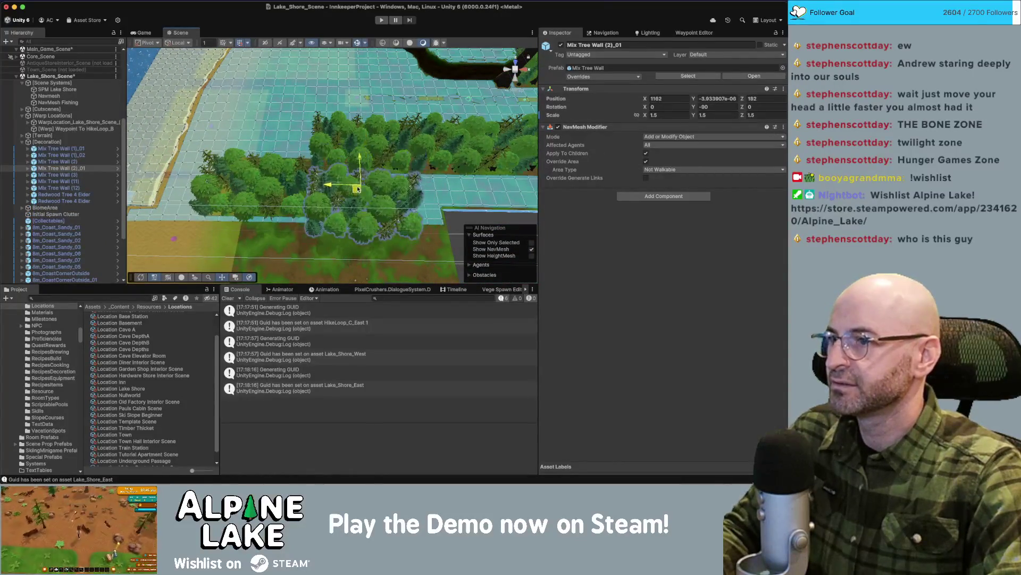
mouse_move(365, 186)
left_mouse_down()
mouse_move(449, 205)
mouse_move(329, 168)
mouse_move(348, 198)
mouse_move(301, 187)
mouse_move(349, 138)
mouse_move(381, 122)
mouse_move(392, 184)
left_mouse_up()
left_click(449, 205)
left_click(351, 176)
key("ctrl+d")
key("ctrl+d")
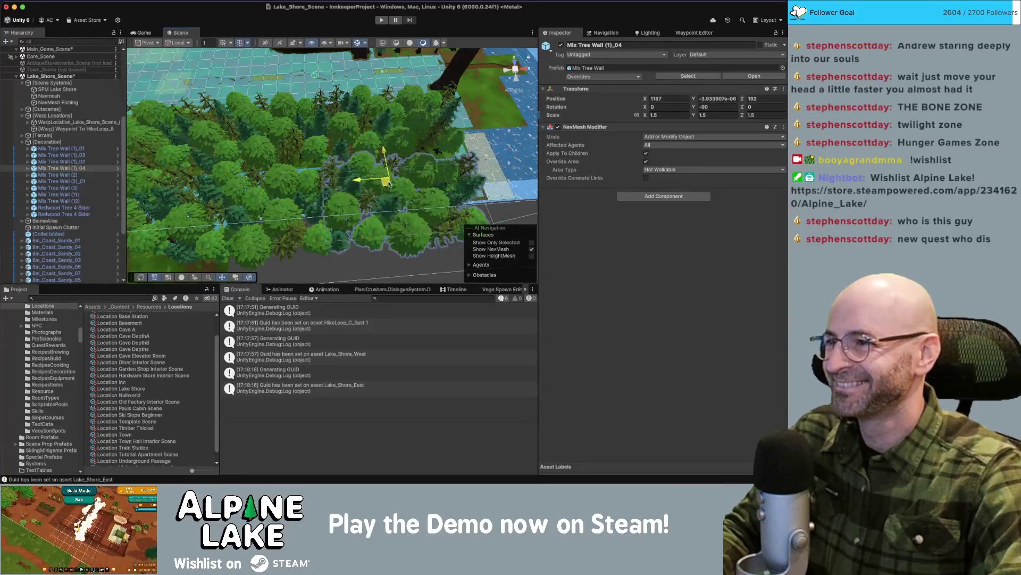
Deselect the tree wall and save Lake_Shore_Scene.
mouse_move(401, 251)
left_mouse_down()
mouse_move(426, 171)
mouse_move(477, 157)
left_mouse_up()
left_click(414, 211)
mouse_move(401, 137)
left_mouse_down()
mouse_move(188, 139)
mouse_move(238, 140)
mouse_move(361, 55)
mouse_move(107, 229)
left_mouse_up()
key("ctrl+s")
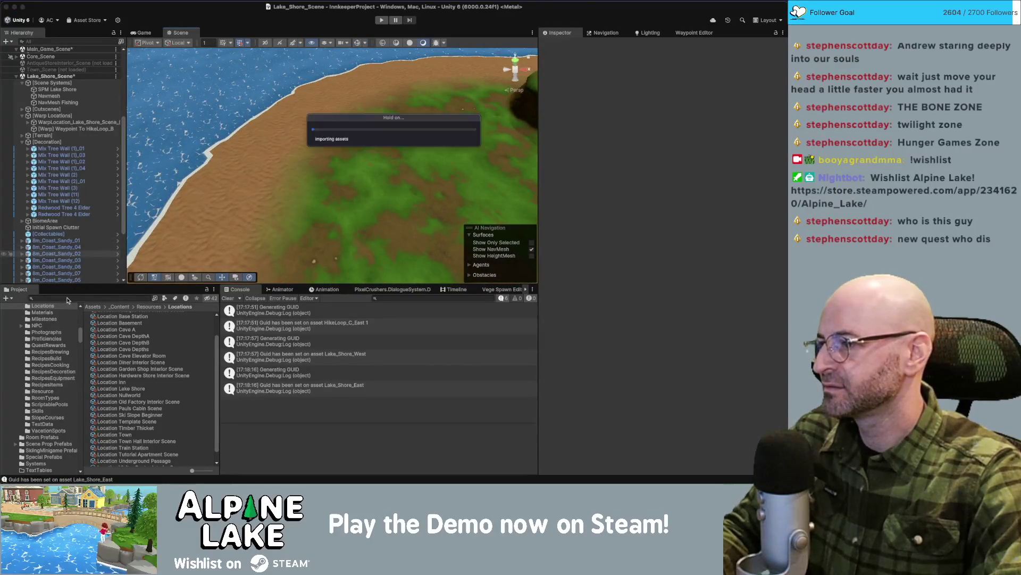
Place a GrassTall prefab from the 'tall grass' search onto the shore at Position Y 0.
left_click(67, 298)
type("tall grass")
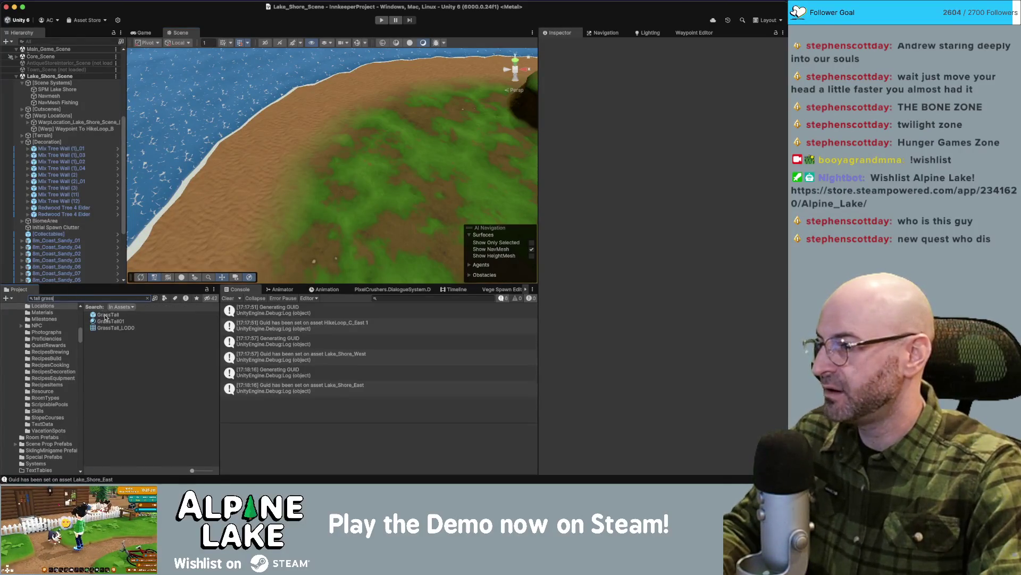
mouse_move(105, 317)
left_mouse_down()
mouse_move(287, 226)
mouse_move(331, 178)
left_mouse_up()
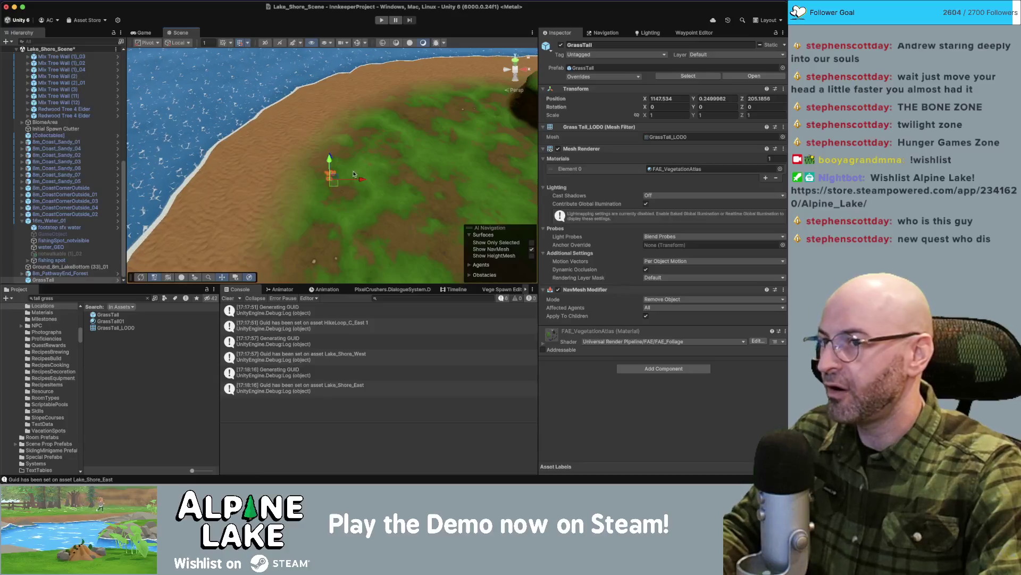
left_click(717, 99)
type("0")
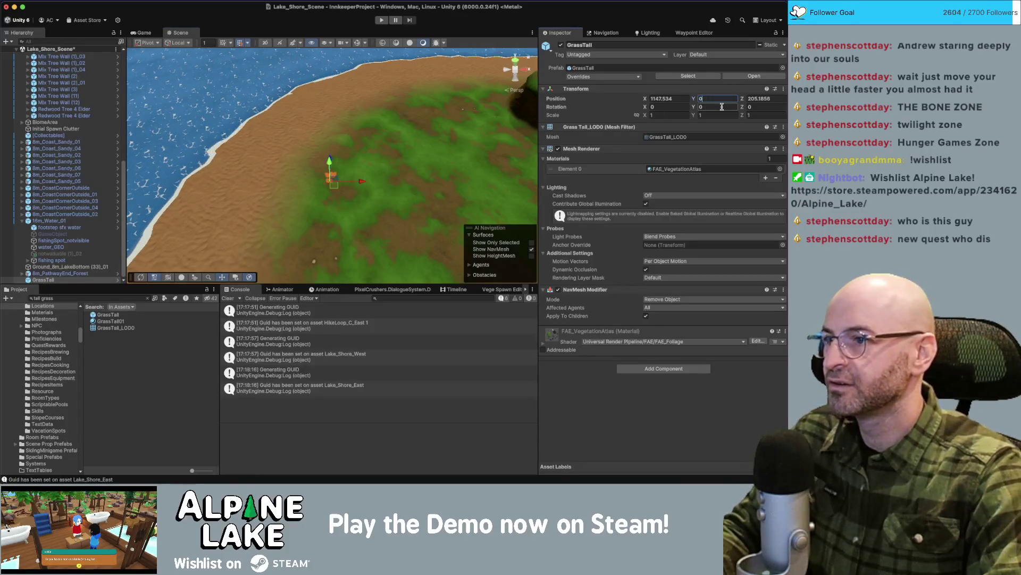
key("Return")
key("f")
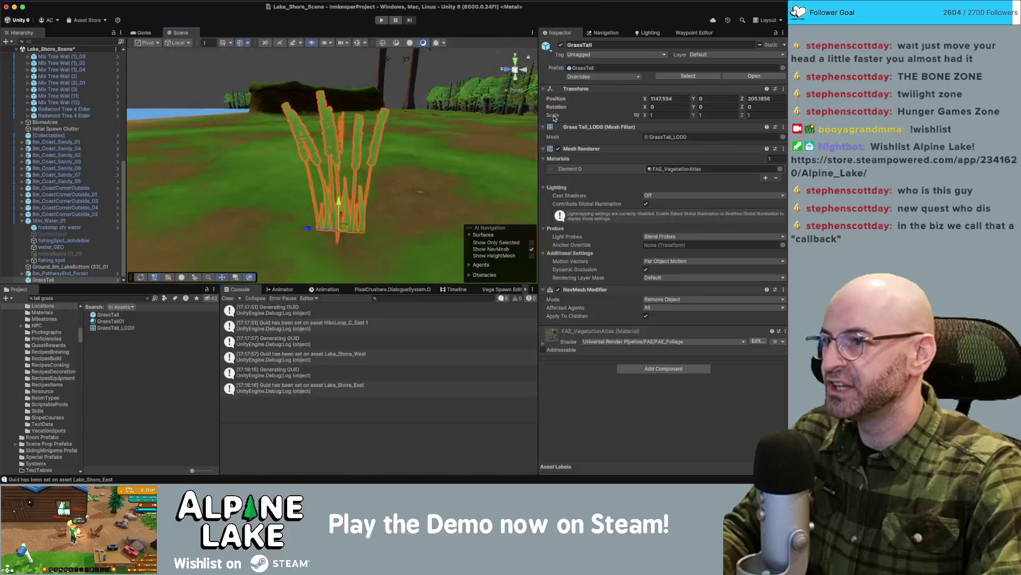
Scale the grass clump to 2 and rotate it 45 degrees on Y.
mouse_move(372, 160)
left_mouse_down()
mouse_move(420, 156)
mouse_move(319, 218)
left_mouse_up()
scroll(421, 156, "down", 5)
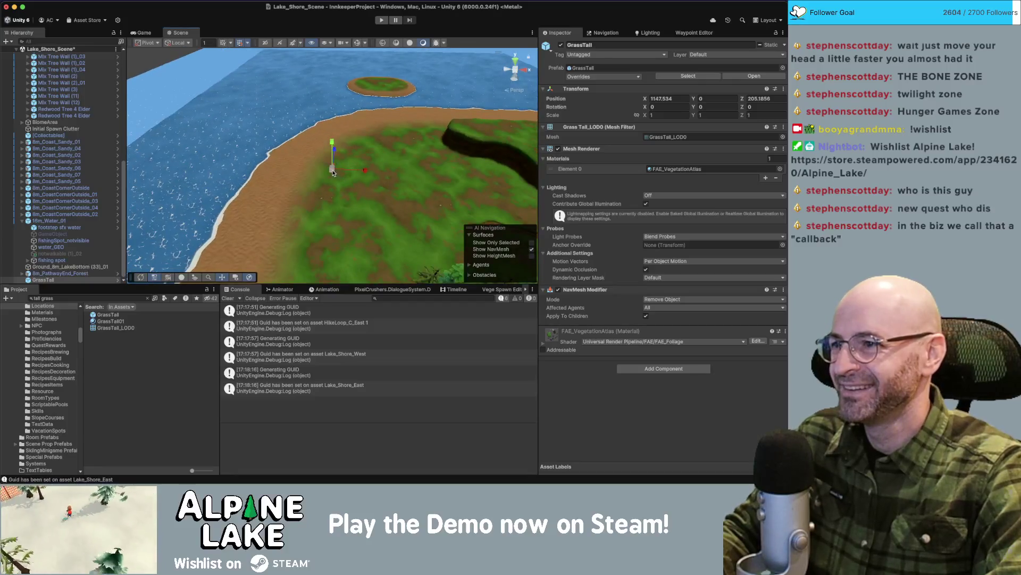
key("r")
left_click_drag(333, 169, 336, 172)
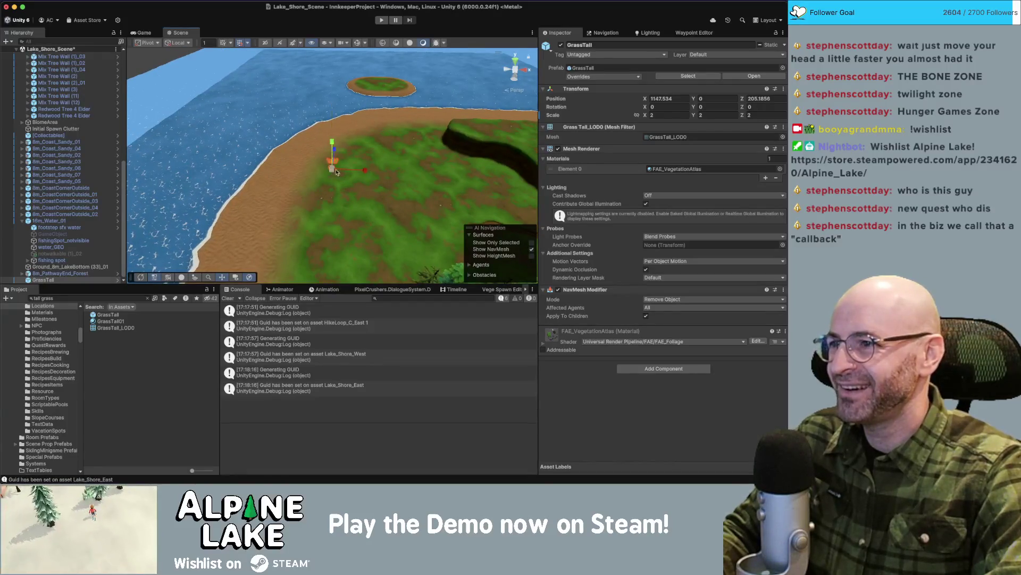
scroll(373, 165, "up", 10)
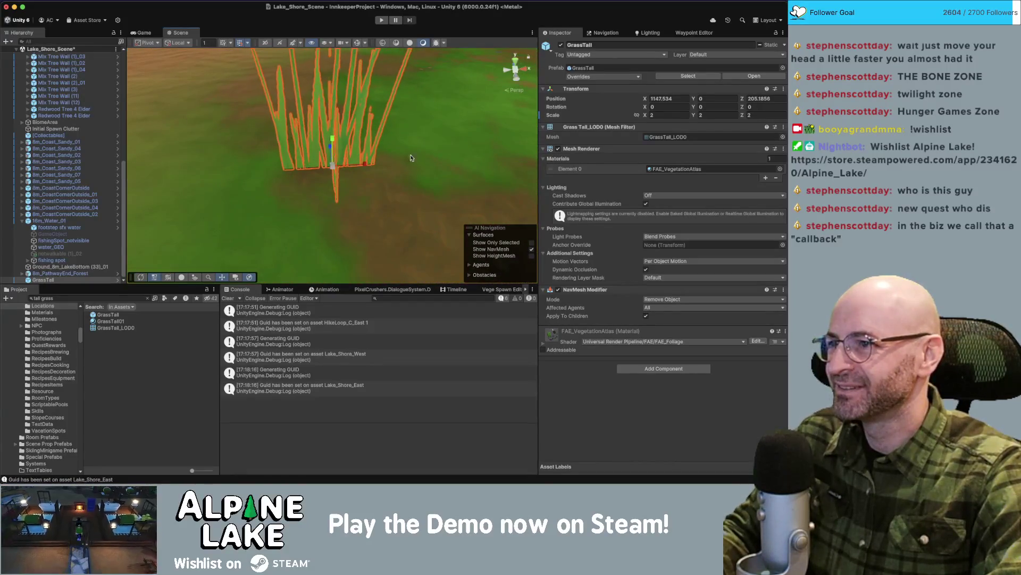
mouse_move(410, 158)
left_mouse_down()
mouse_move(263, 195)
mouse_move(322, 173)
left_mouse_up()
left_click(330, 169)
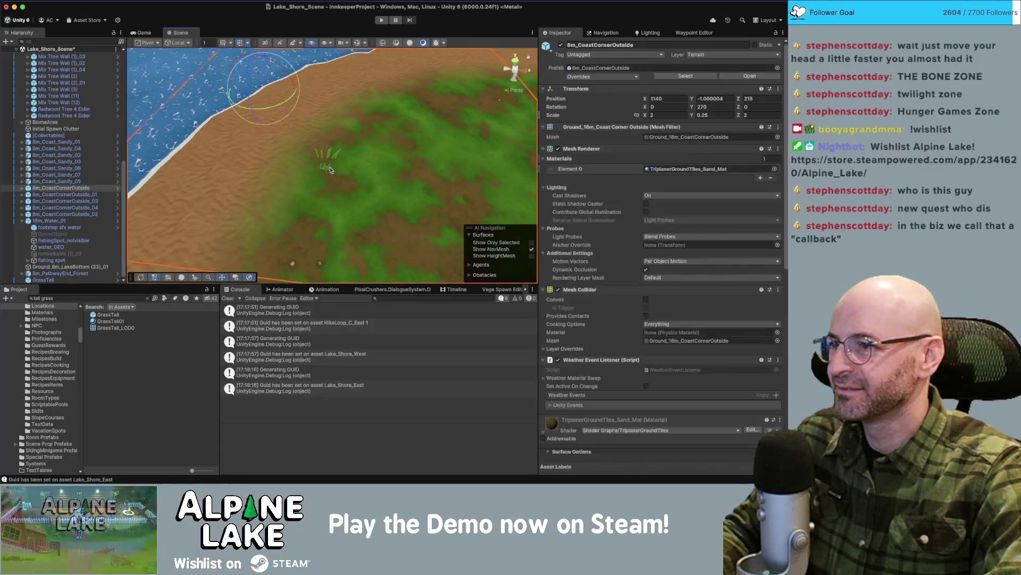
left_click(329, 169)
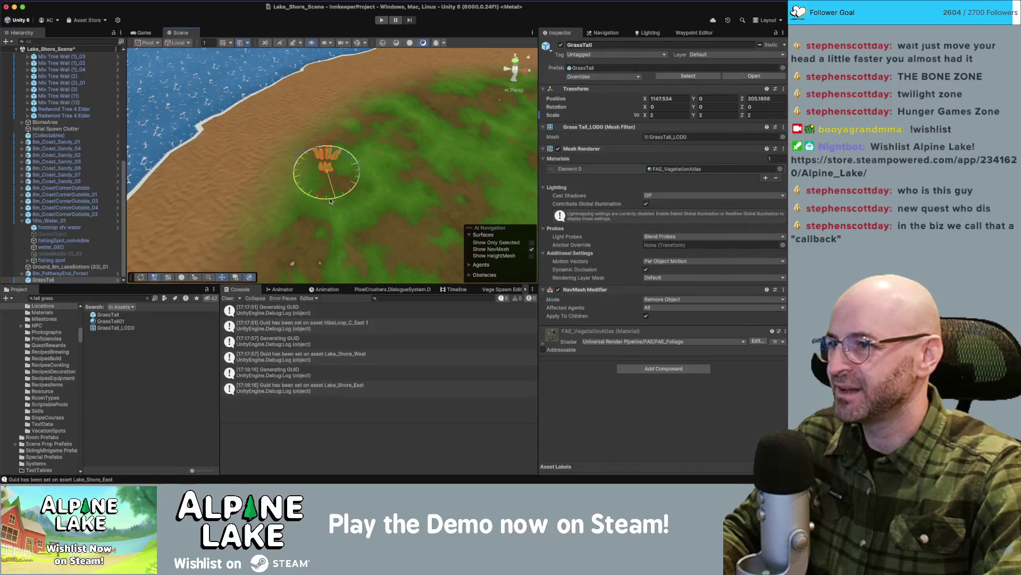
mouse_move(330, 200)
left_mouse_down()
mouse_move(310, 207)
mouse_move(382, 106)
mouse_move(311, 181)
left_mouse_up()
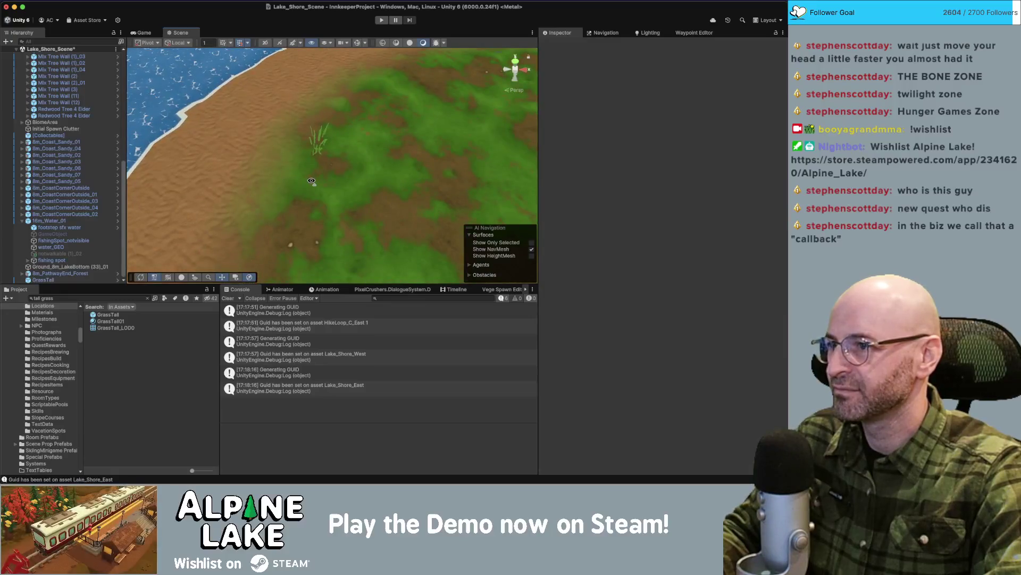
Select the GrassTall clump and make a few copies spread slightly apart on the shore.
left_click(319, 139)
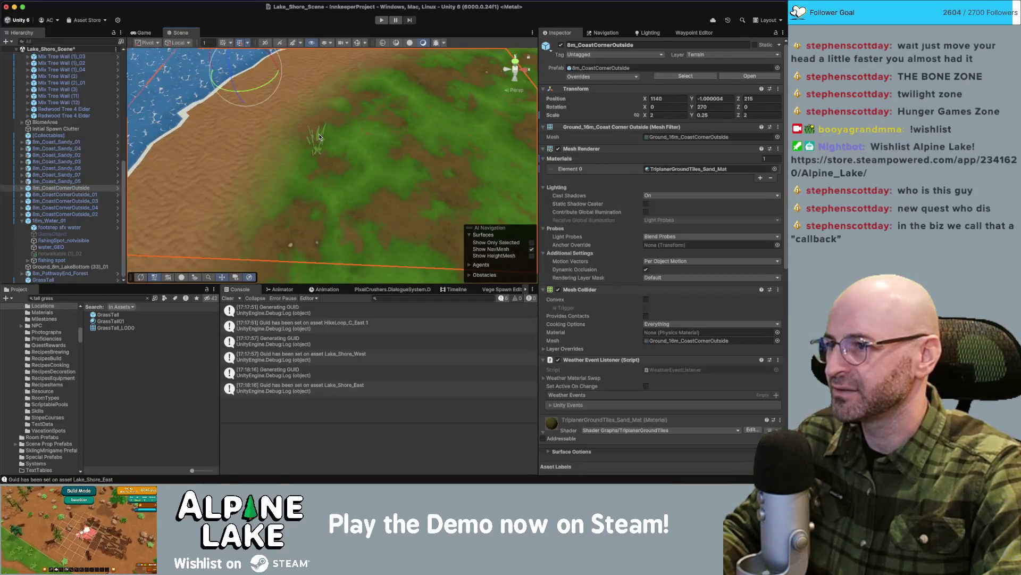
left_click(319, 138)
key("w")
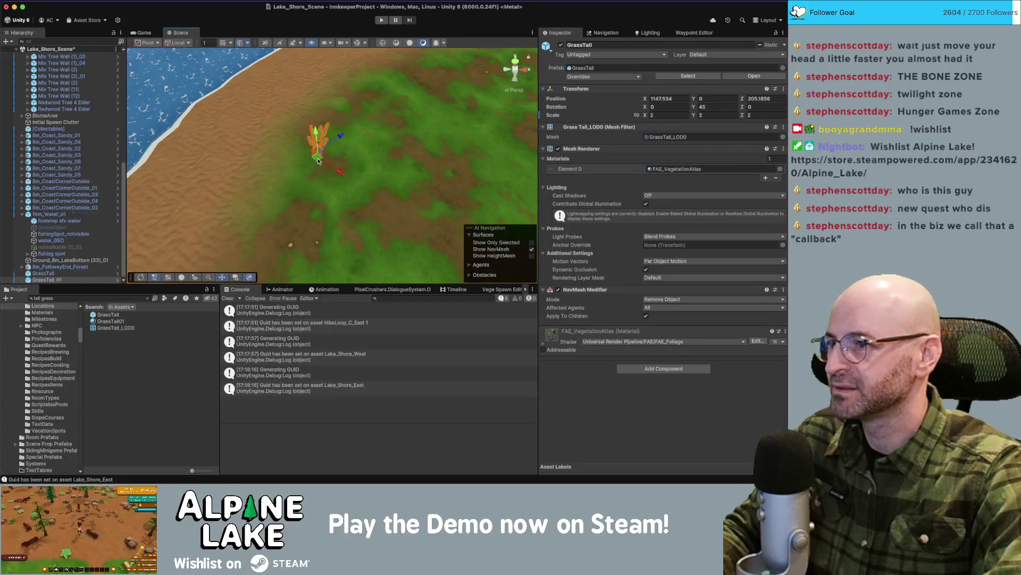
left_click_drag(318, 161, 331, 150)
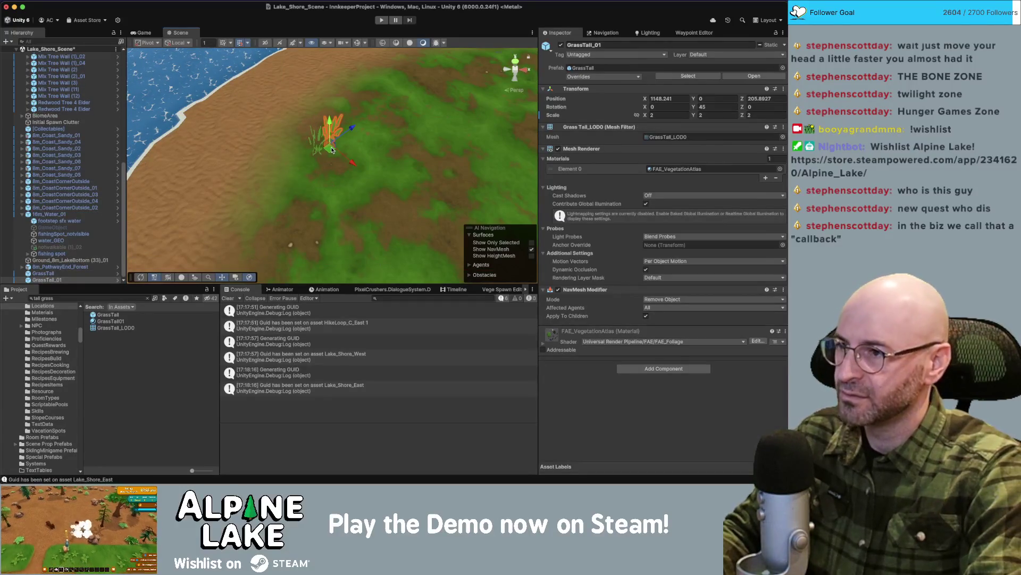
key("super+d")
mouse_move(332, 150)
left_mouse_down()
mouse_move(332, 166)
mouse_move(333, 140)
mouse_move(311, 160)
mouse_move(362, 159)
mouse_move(341, 124)
mouse_move(394, 96)
mouse_move(327, 115)
left_mouse_up()
key("super+d")
Duplicate the ten selected grass clumps repeatedly, moving each cluster to widen the patch.
key("super+d")
key("super+d")
key("super+d")
key("super+d")
key("super+d")
key("super+d")
left_click(48, 220, "shift")
key("super+d")
key("super+d")
key("super+d")
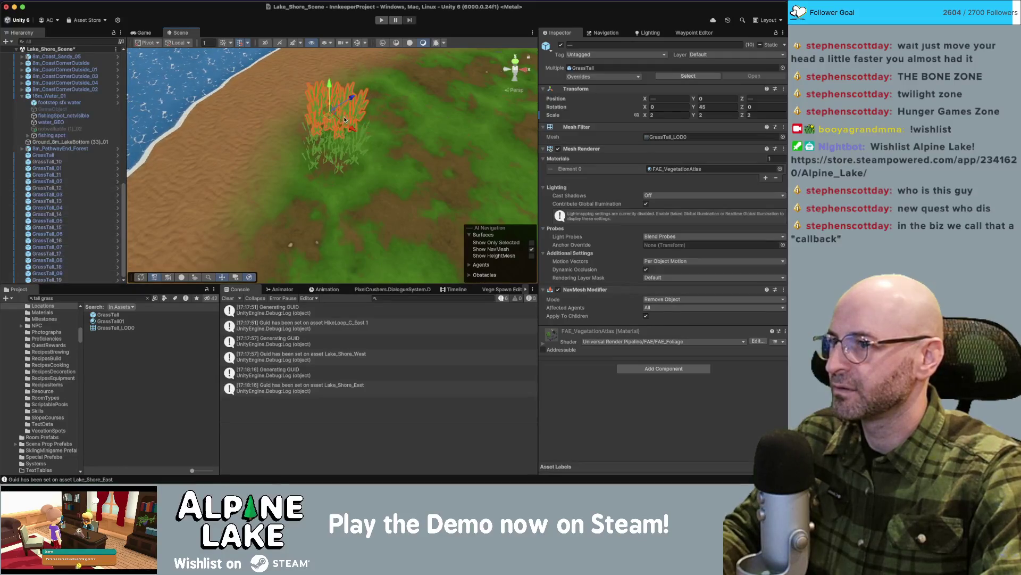
key("super+z")
key("super+z")
key("super+z")
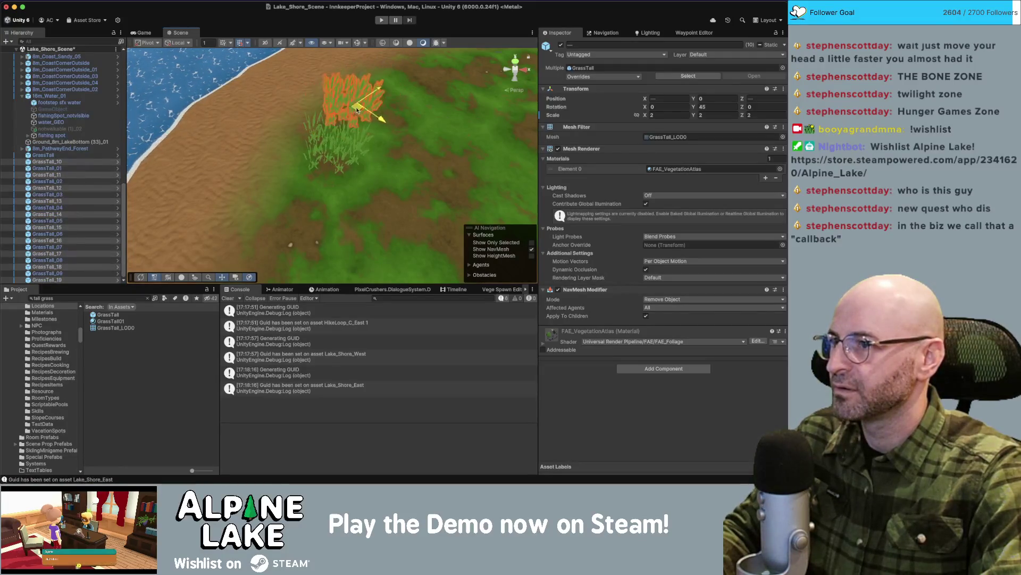
key("super+d")
mouse_move(347, 115)
left_mouse_down()
mouse_move(396, 136)
mouse_move(414, 165)
mouse_move(396, 160)
left_mouse_up()
key("super+d")
key("super+d")
key("super+d")
mouse_move(371, 163)
left_mouse_down()
mouse_move(357, 202)
mouse_move(430, 220)
mouse_move(460, 137)
mouse_move(387, 80)
mouse_move(368, 103)
left_mouse_up()
key("super+d")
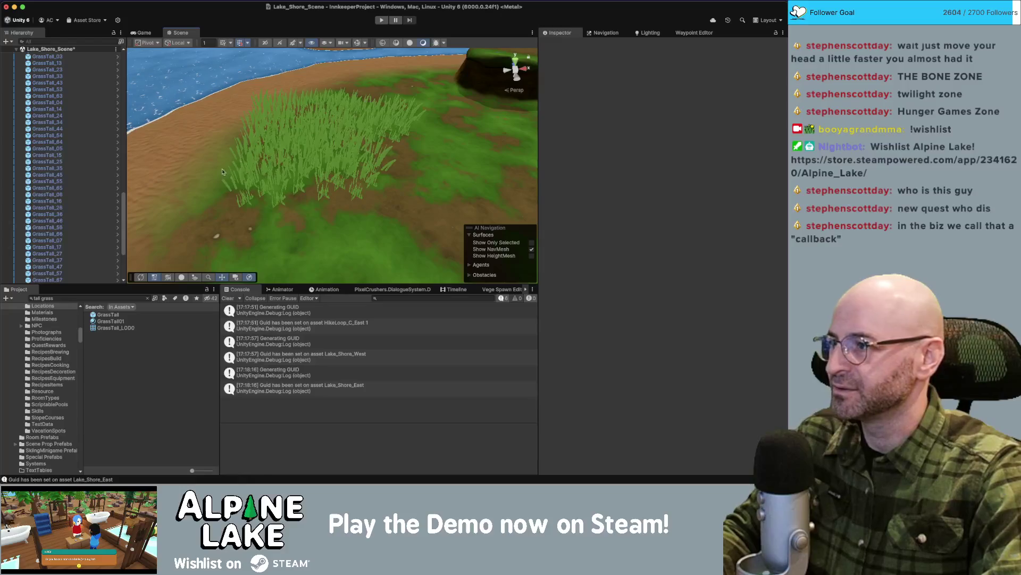
Select GrassTall through GrassTall_69 in the Hierarchy and delete them all.
left_click(66, 276)
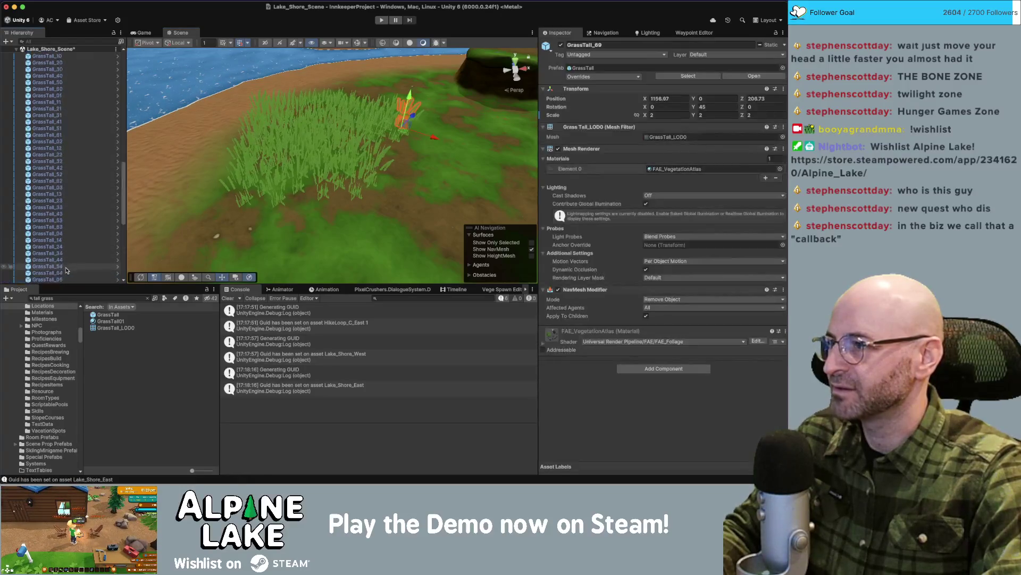
scroll(67, 270, "up", 5)
left_click(60, 182, "shift")
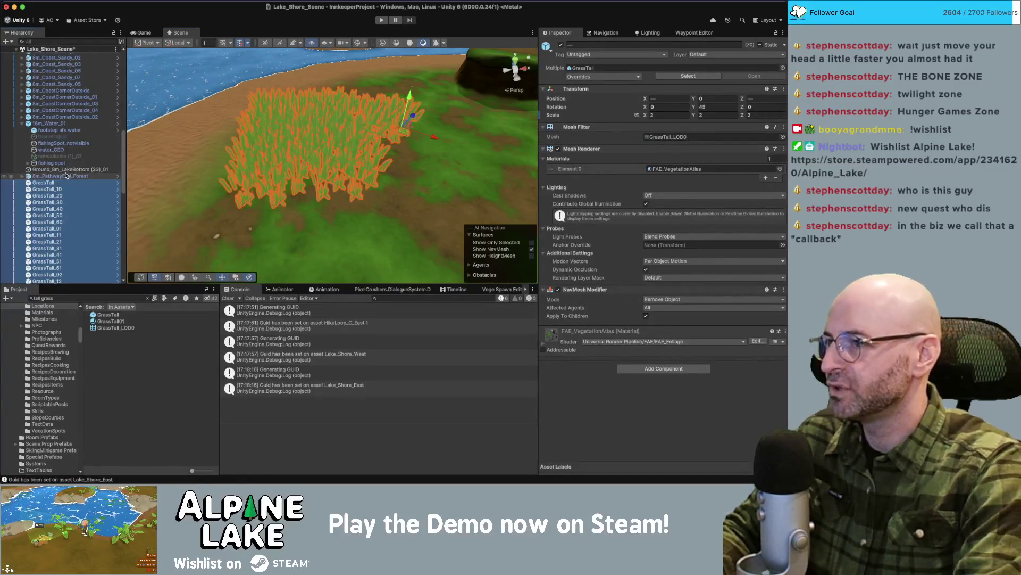
key("Delete")
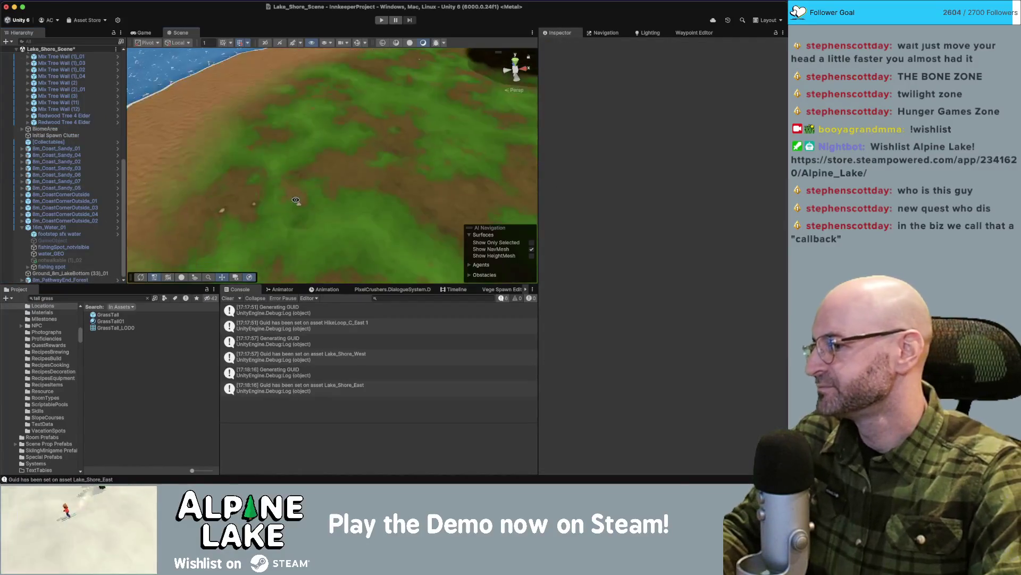
Orbit the Scene view to inspect the bare shoreline, lake and island.
left_click_drag(296, 200, 295, 203)
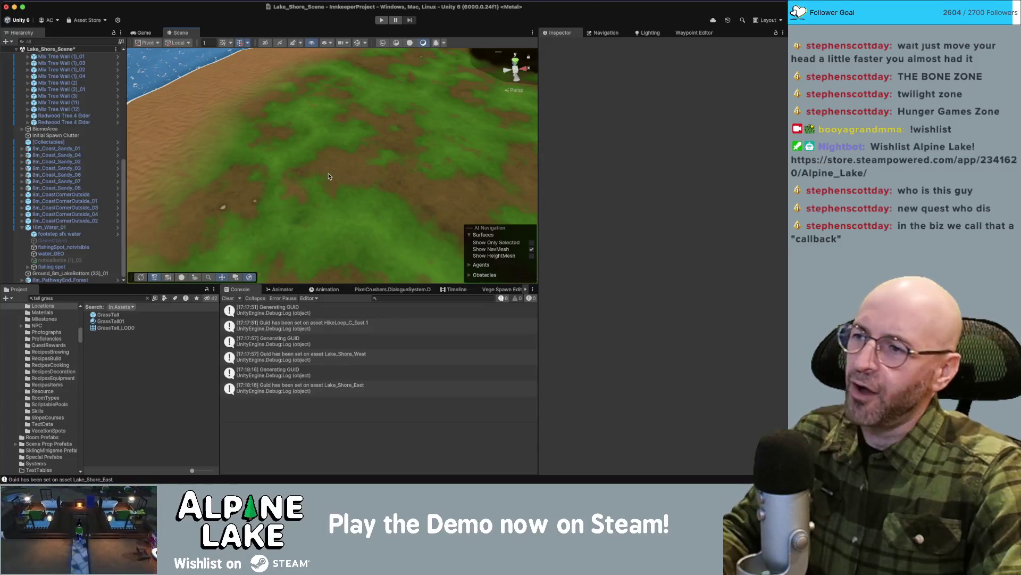
mouse_move(334, 155)
left_mouse_down()
mouse_move(306, 117)
mouse_move(338, 139)
mouse_move(536, 83)
mouse_move(542, 71)
left_mouse_up()
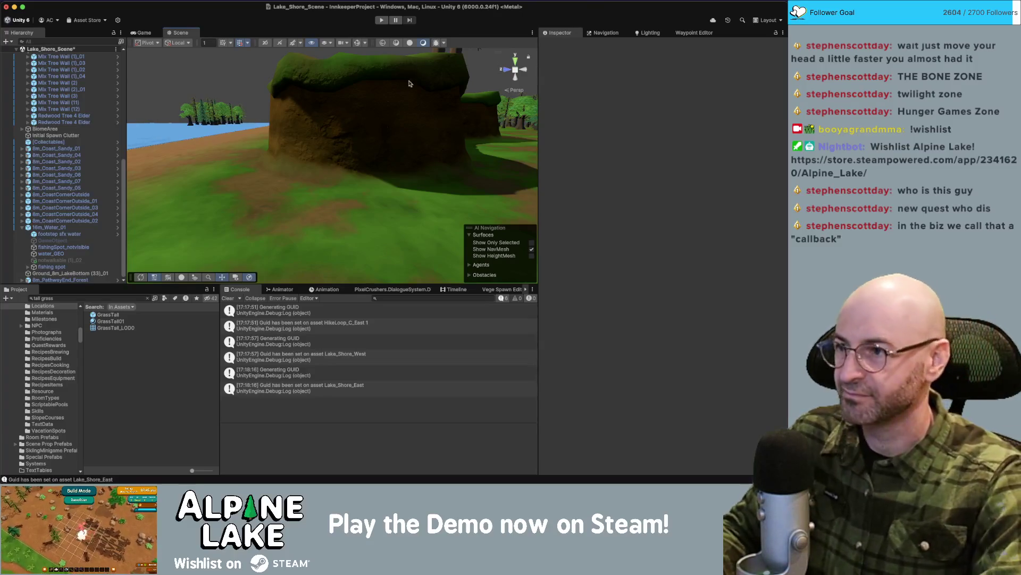
left_click_drag(186, 186, 158, 196)
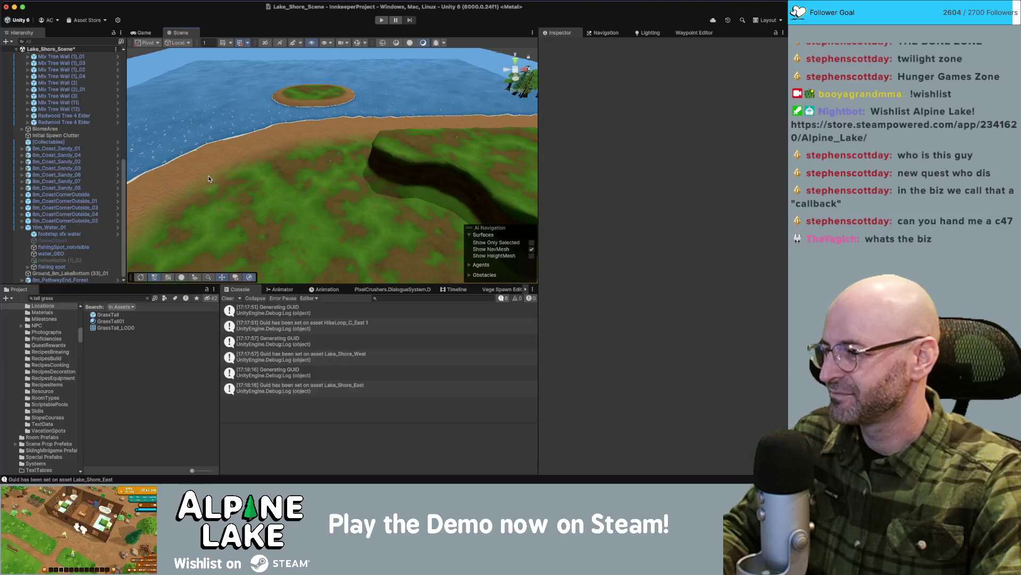
left_click_drag(231, 176, 250, 168)
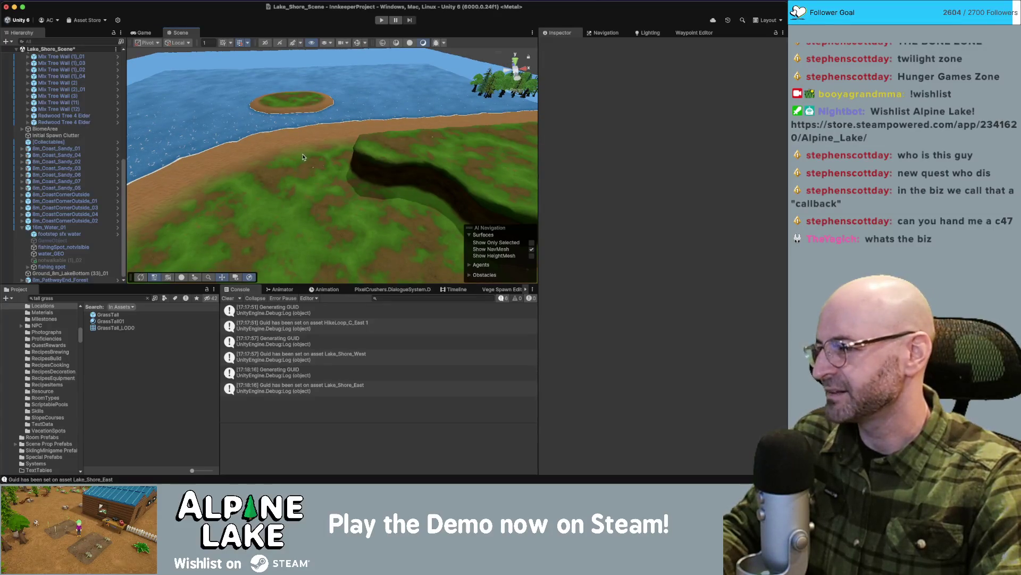
left_click_drag(297, 153, 284, 165)
Search the Project for 'fence' and preview Fence1x1 through Fence1x4 and FenceSmallA_2m.
left_click(22, 227)
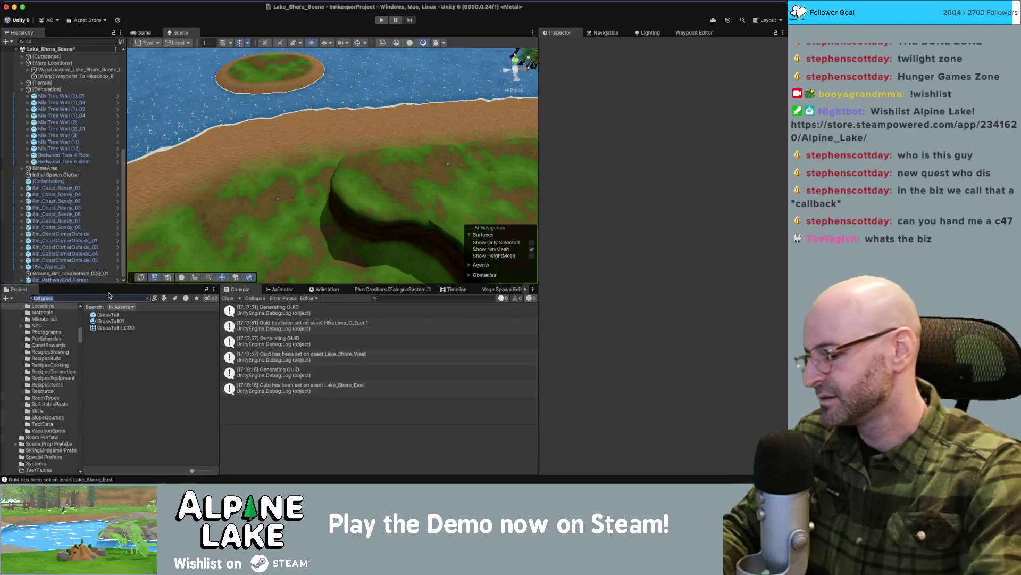
type("fence")
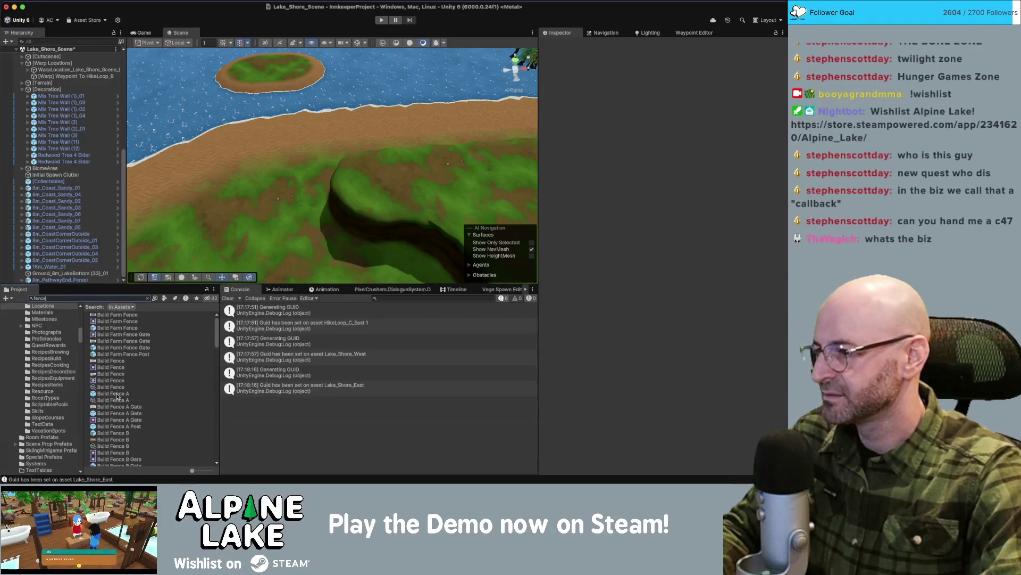
scroll(118, 396, "down", 10)
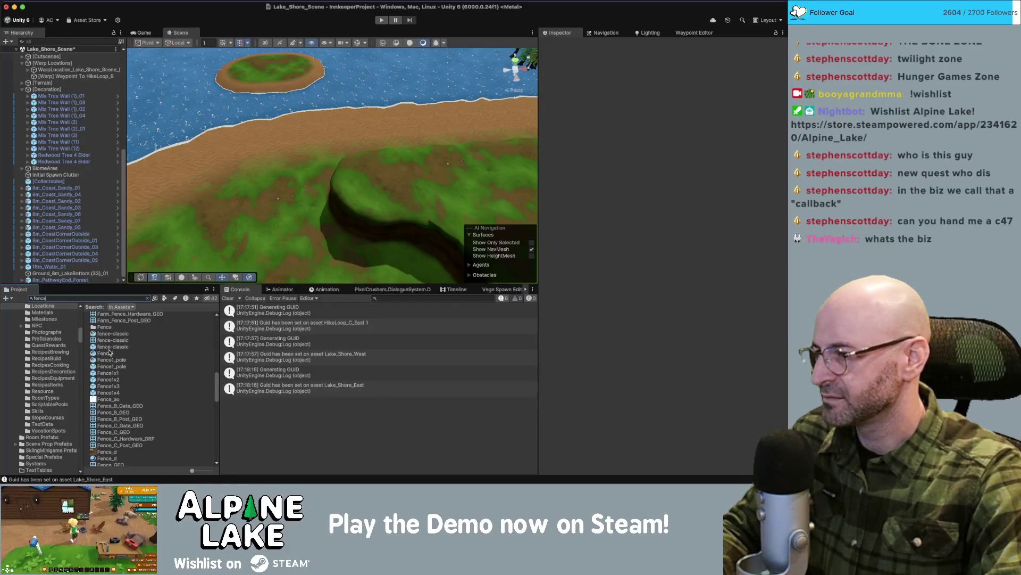
left_click(108, 374)
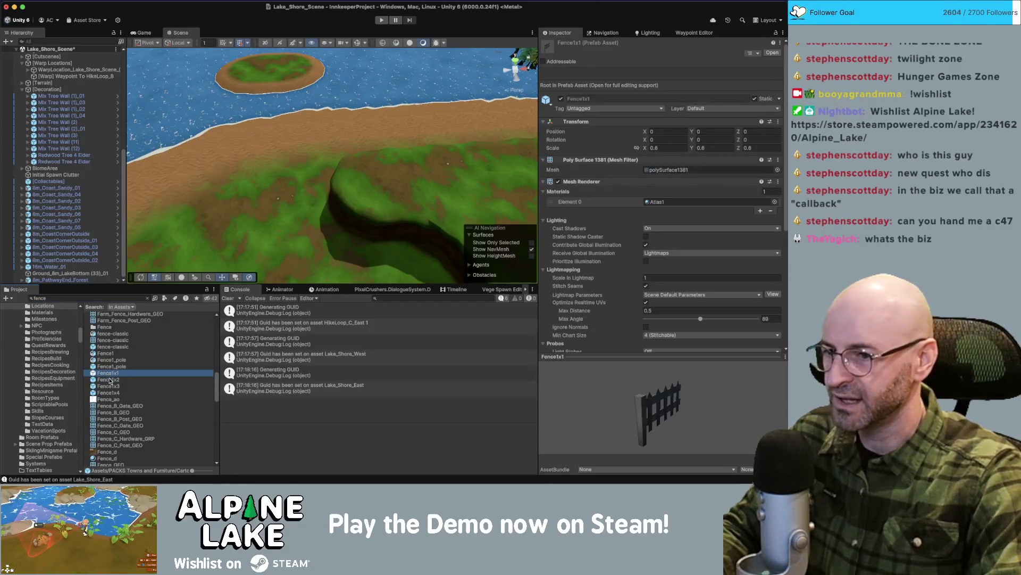
left_click(110, 380)
left_click(110, 386)
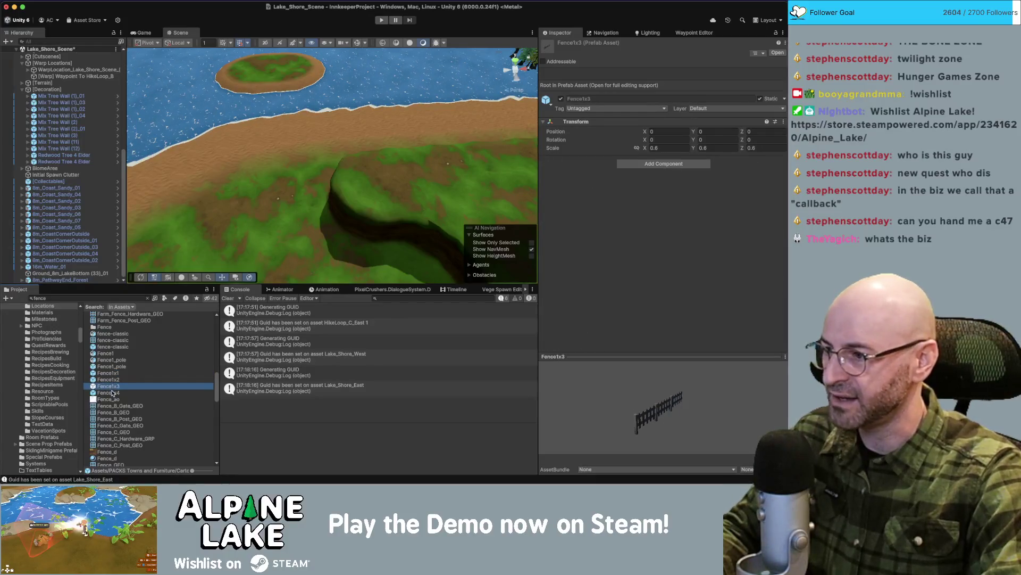
left_click(112, 393)
scroll(114, 396, "down", 5)
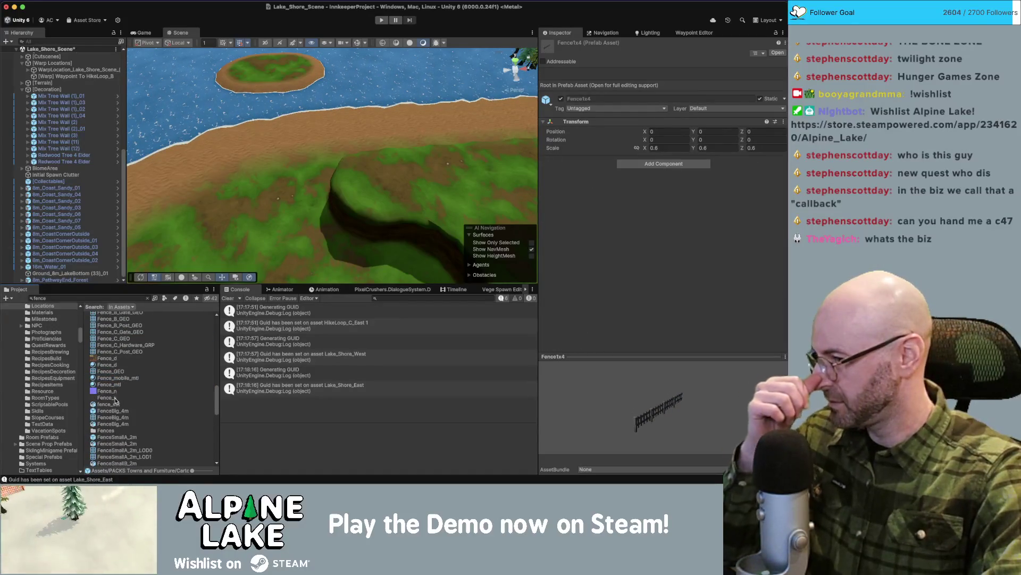
left_click(112, 438)
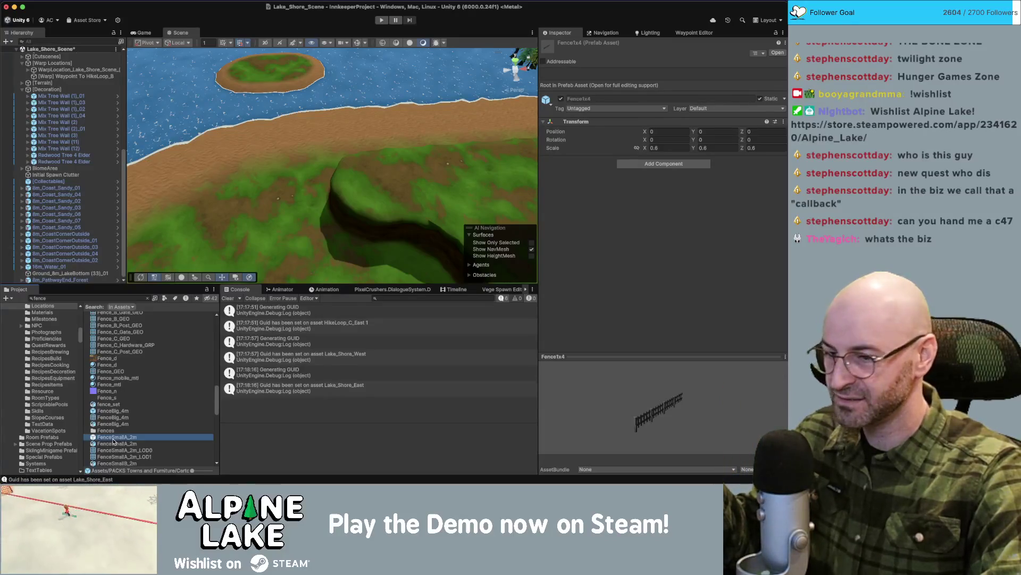
Compare the FenceSmallB/C and Iron Fence prefabs, then place FenceSmallB_2m on the shore near the cliff.
scroll(117, 448, "down", 2)
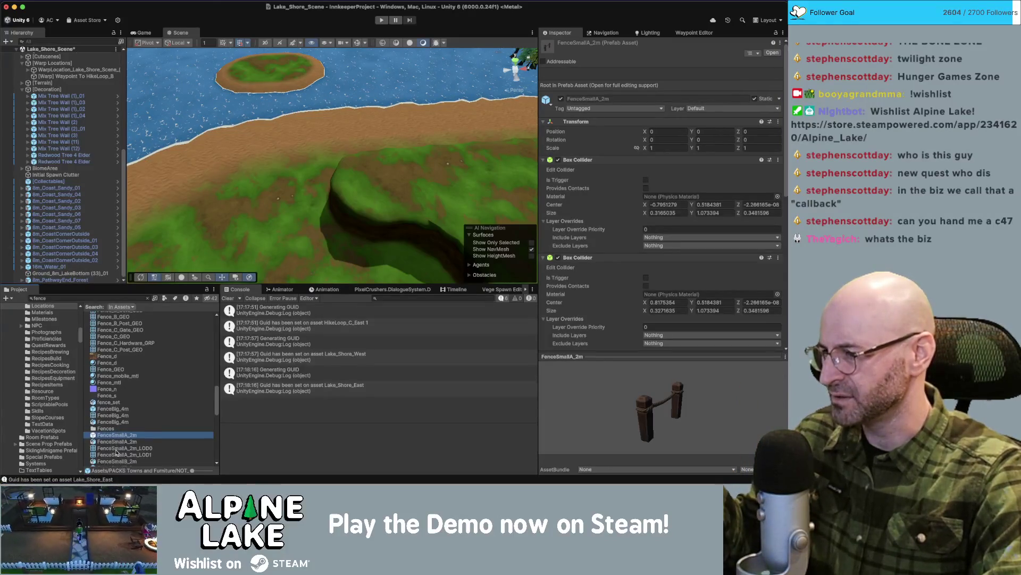
left_click(118, 437)
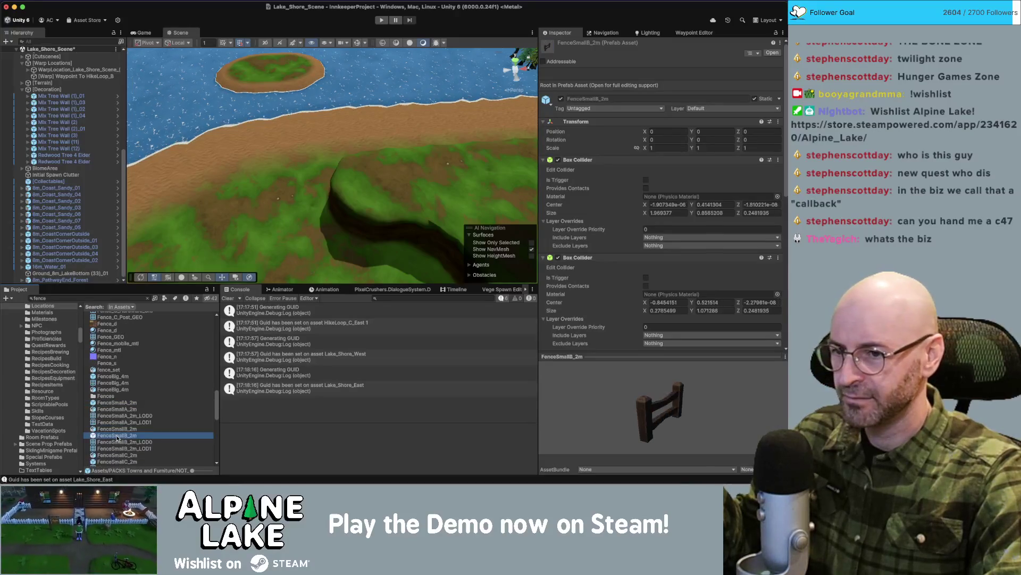
scroll(118, 437, "down", 1)
left_click(118, 457)
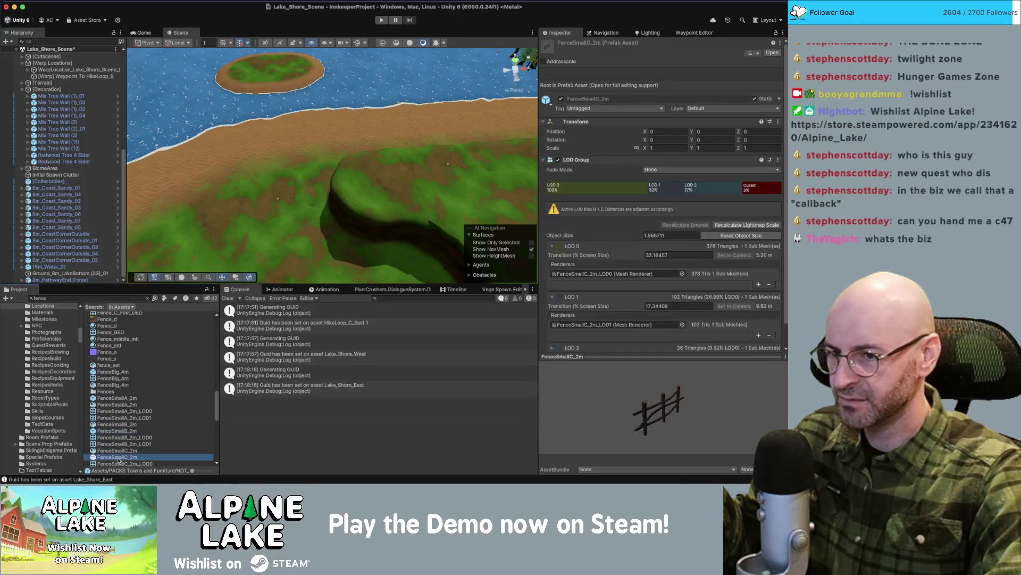
scroll(113, 436, "down", 4)
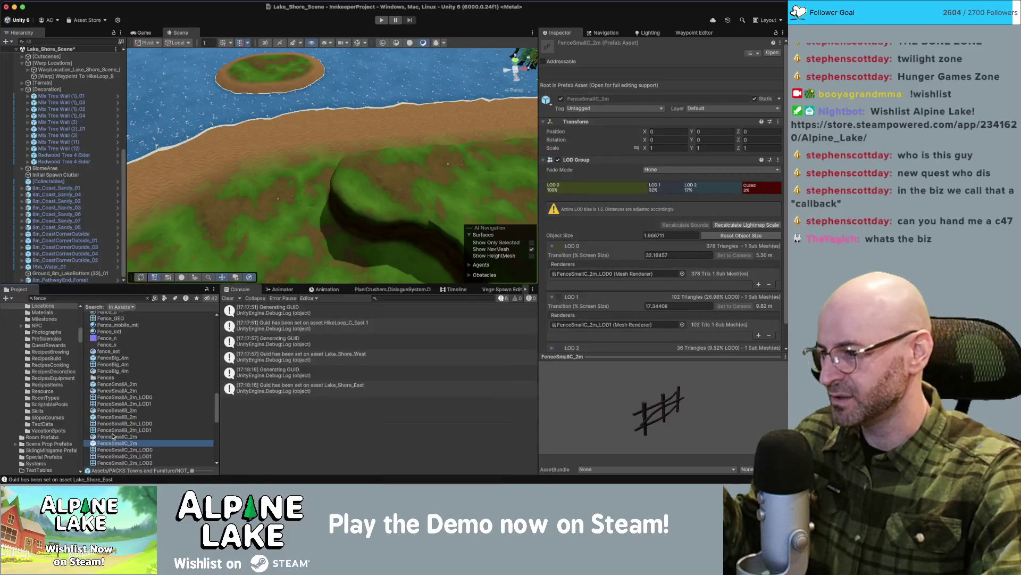
scroll(112, 458, "down", 1)
left_click(112, 456)
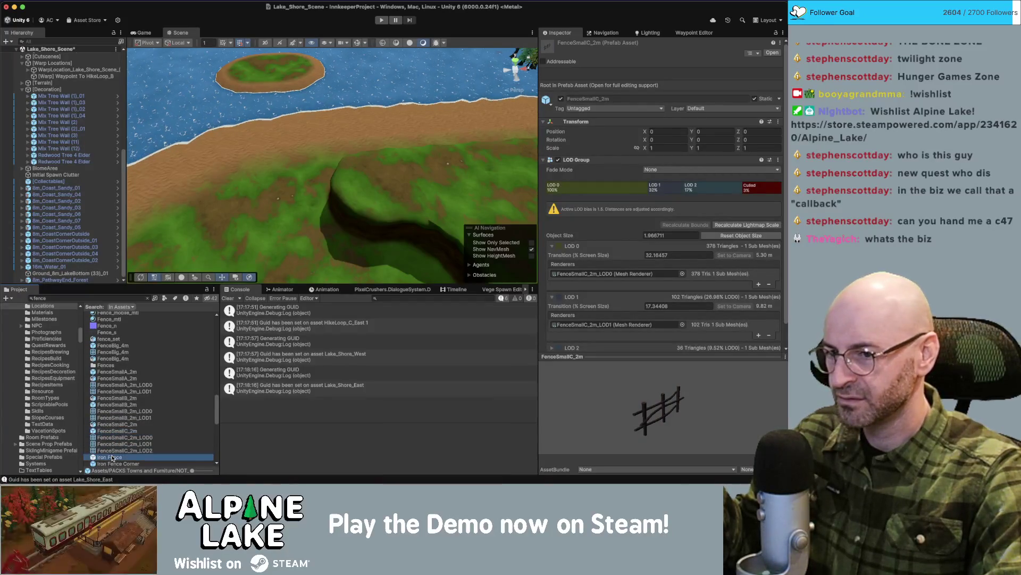
scroll(112, 458, "down", 3)
left_click(114, 446)
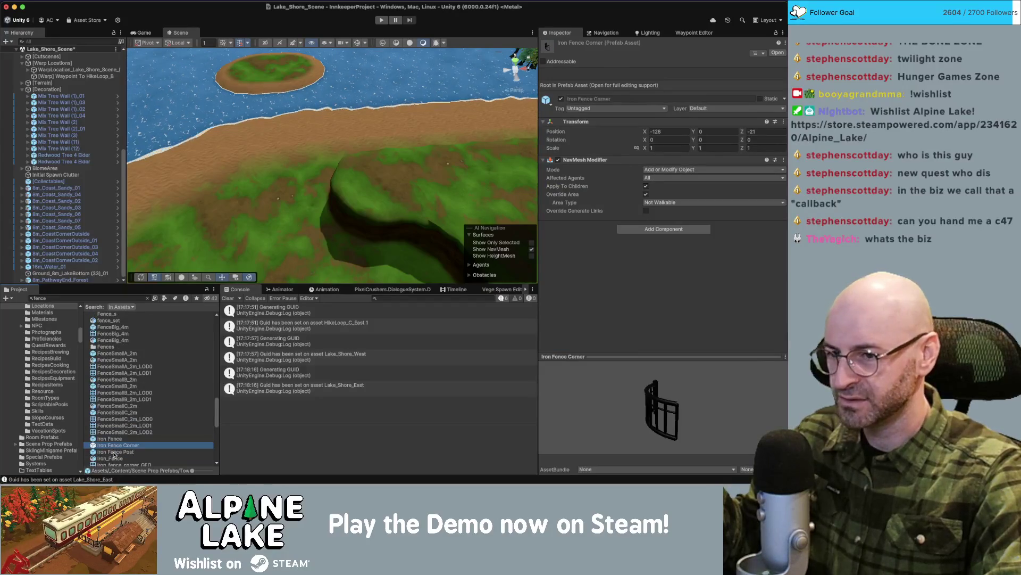
left_click(114, 452)
left_click(112, 387)
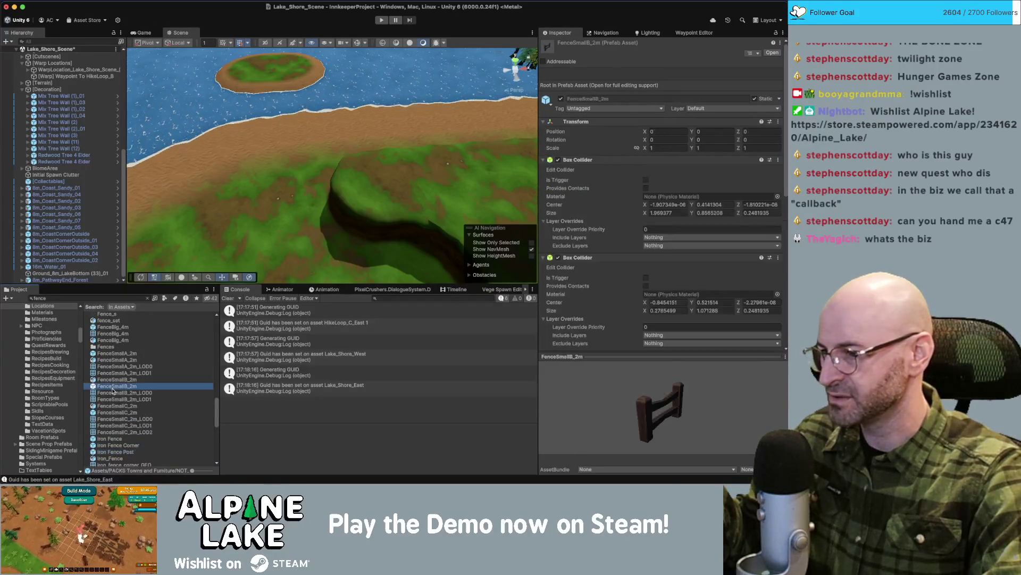
mouse_move(112, 391)
left_mouse_down()
mouse_move(224, 256)
mouse_move(303, 191)
mouse_move(352, 171)
left_mouse_up()
Set the new fence's scale to 1 and rotate it about 45 degrees.
key("f")
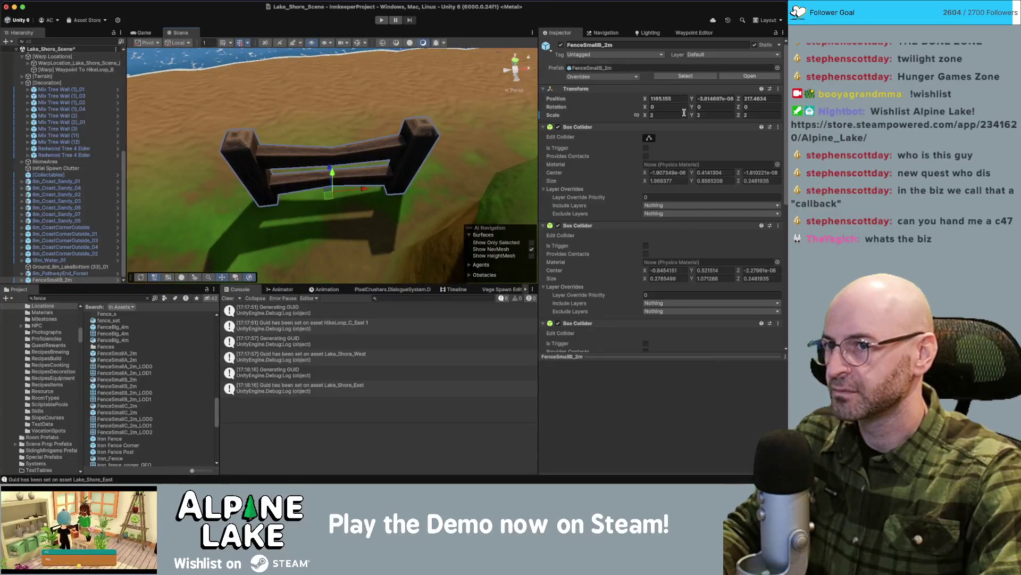
left_click(684, 113)
type("1")
key("Return")
scroll(367, 167, "down", 5)
key("e")
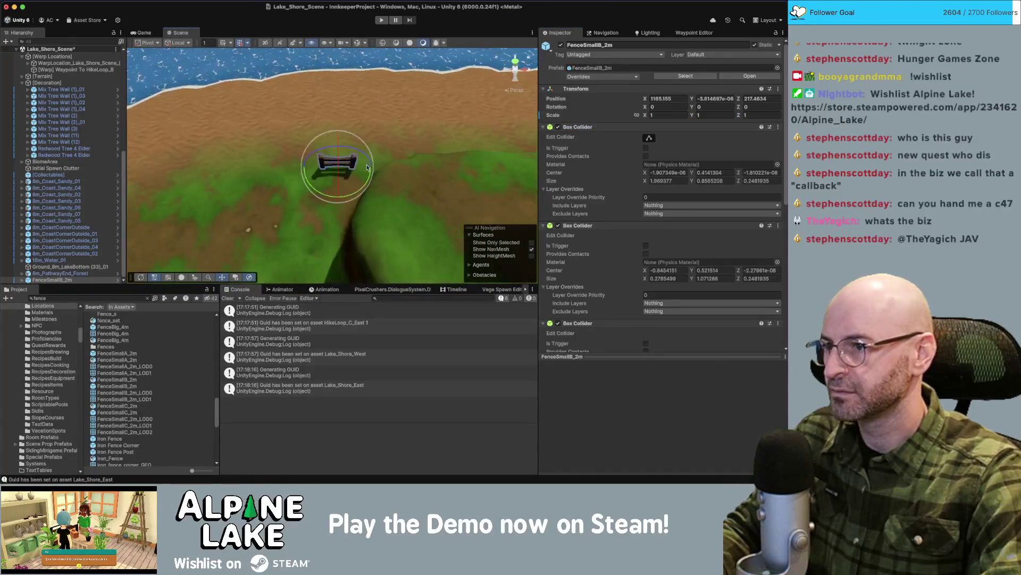
left_click_drag(367, 167, 340, 189)
key("f")
key("w")
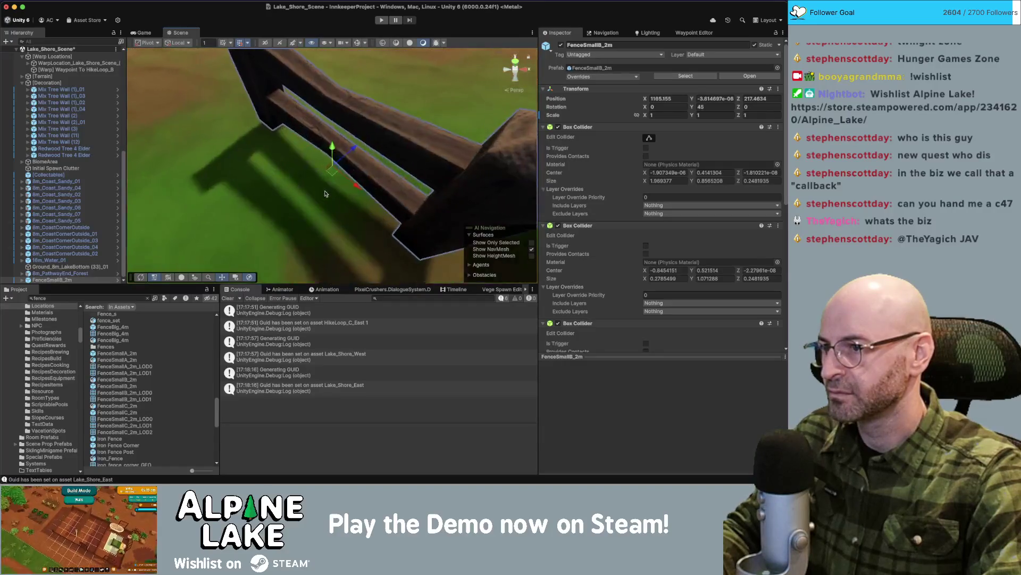
scroll(326, 193, "down", 5)
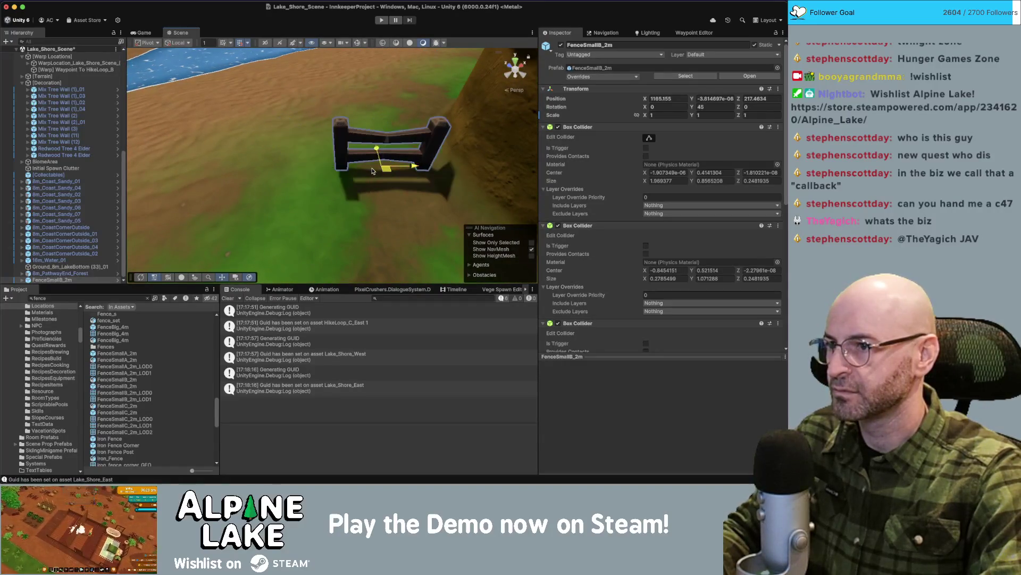
Add fence copies, sliding and angling them to follow the shoreline.
key("super+d")
left_click_drag(377, 170, 336, 137)
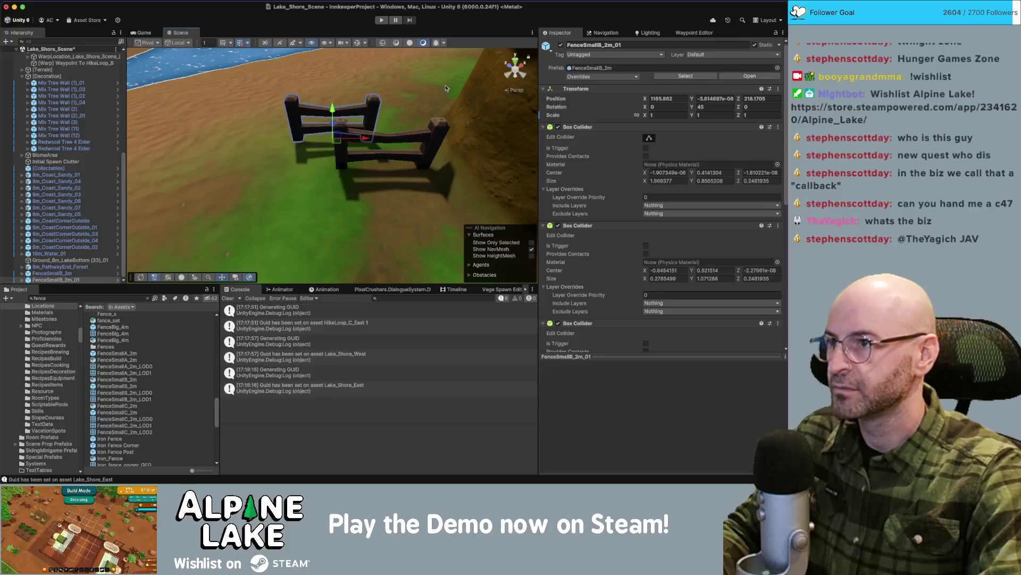
key("e")
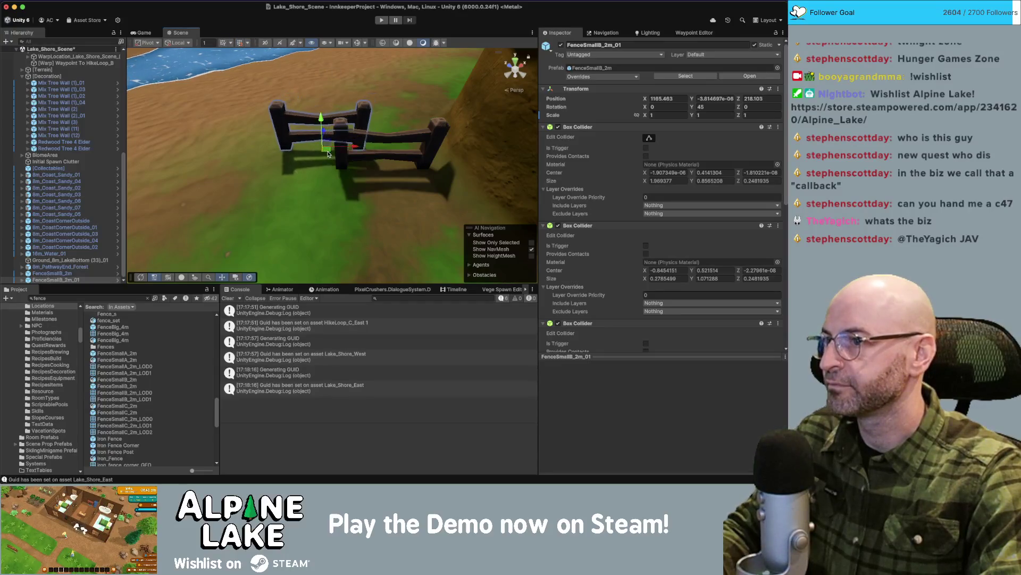
mouse_move(324, 152)
left_mouse_down()
mouse_move(301, 180)
mouse_move(305, 145)
mouse_move(272, 165)
left_mouse_up()
key("super+d")
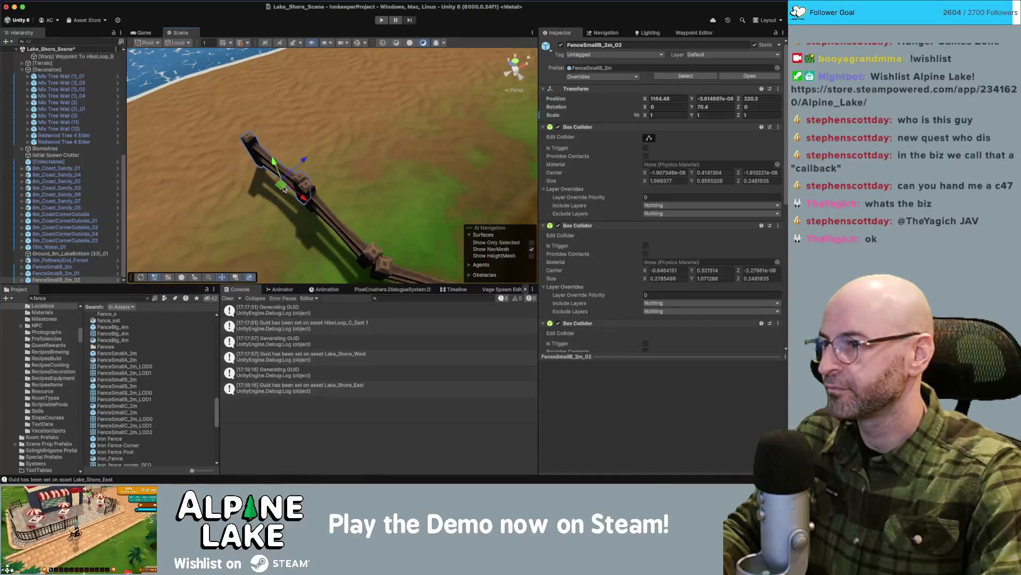
key("super+d")
mouse_move(282, 190)
left_mouse_down()
mouse_move(246, 116)
mouse_move(375, 148)
left_mouse_up()
Adjust fence segments _01 through _04 to close the gaps in the line.
left_click(408, 131)
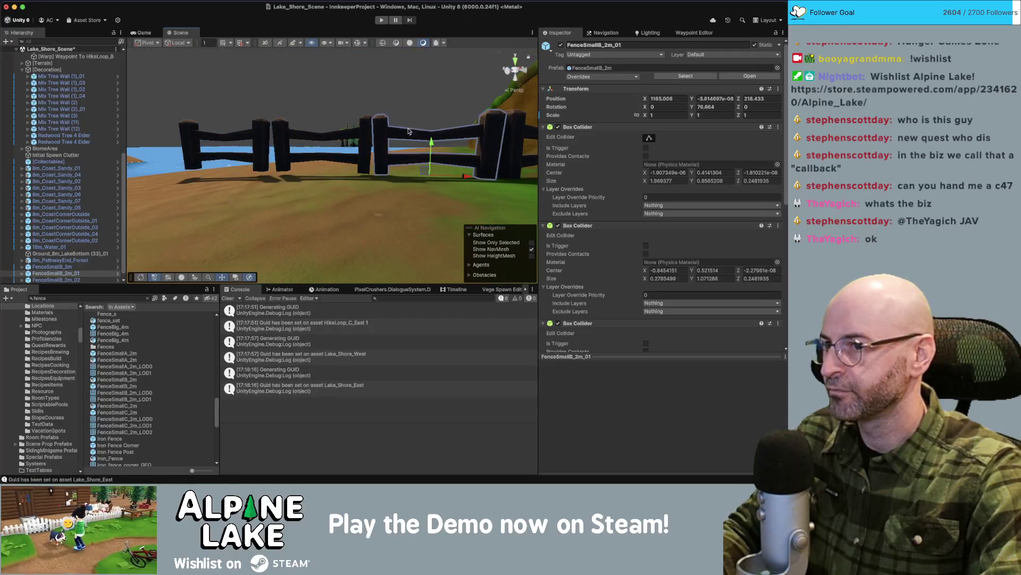
left_click(363, 135)
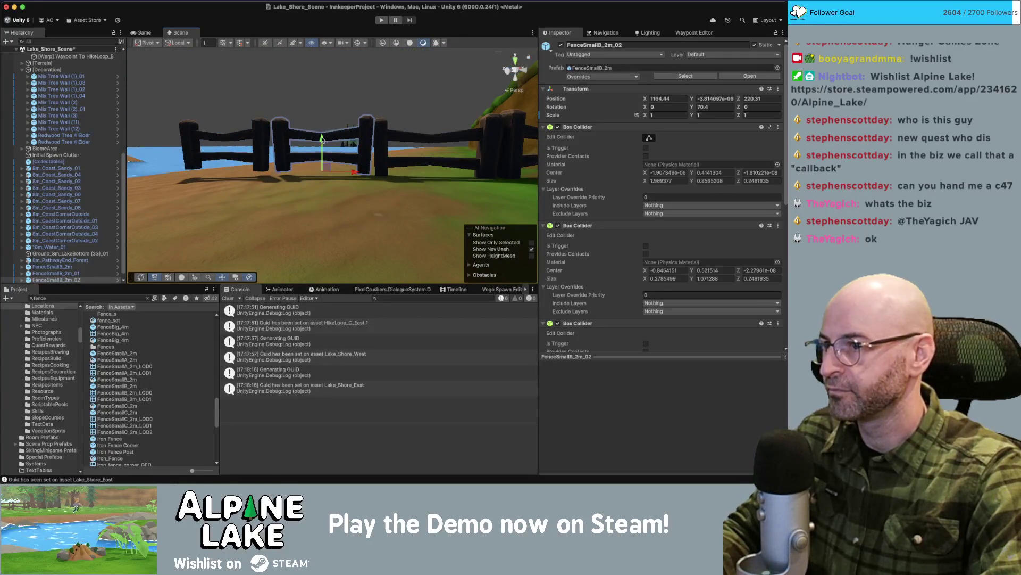
left_click(257, 133)
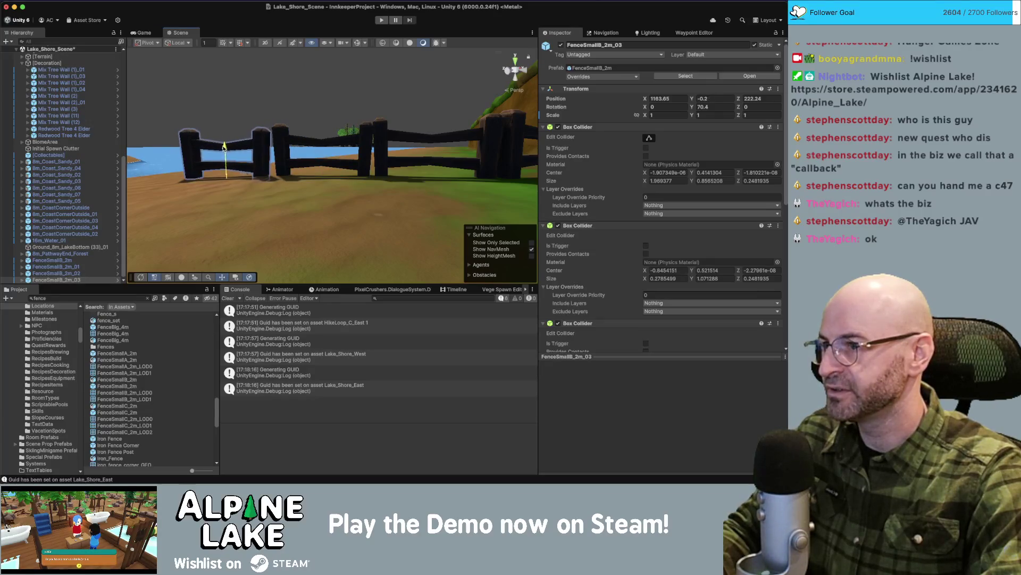
left_click_drag(225, 147, 271, 173)
scroll(285, 181, "up", 5)
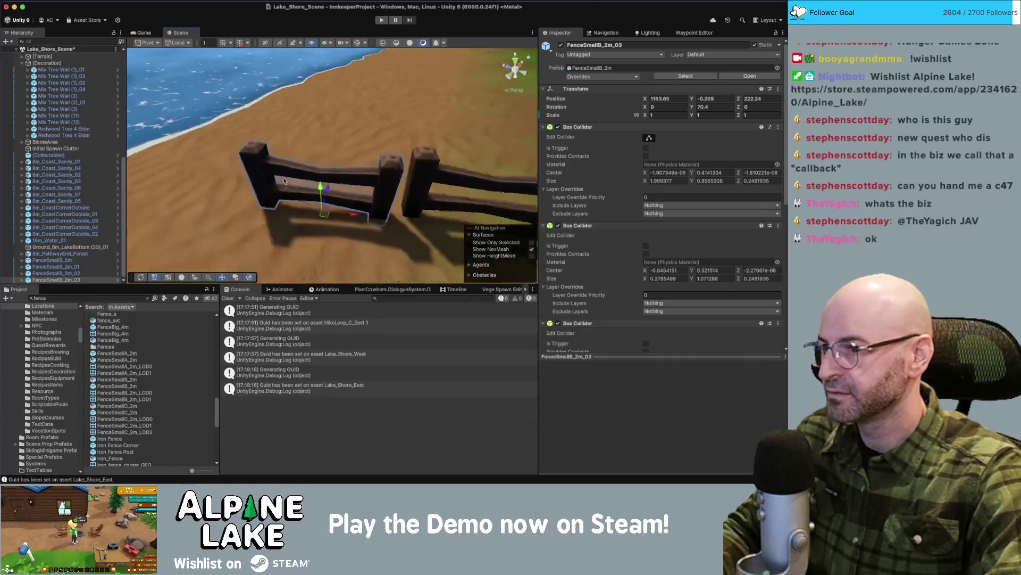
mouse_move(336, 205)
left_mouse_down()
mouse_move(349, 186)
mouse_move(367, 192)
mouse_move(319, 178)
left_mouse_up()
left_click(261, 166)
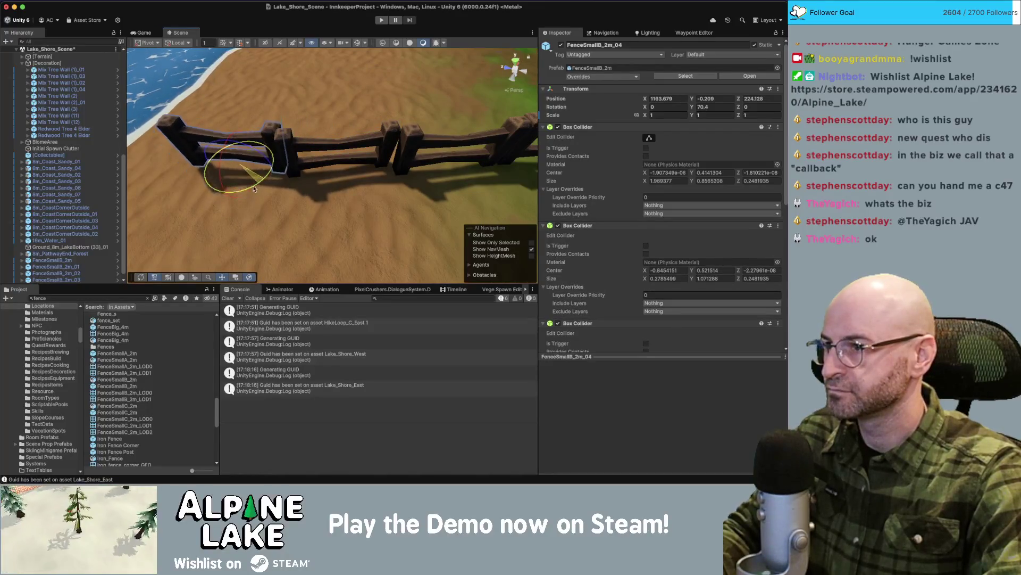
left_click_drag(241, 169, 248, 94)
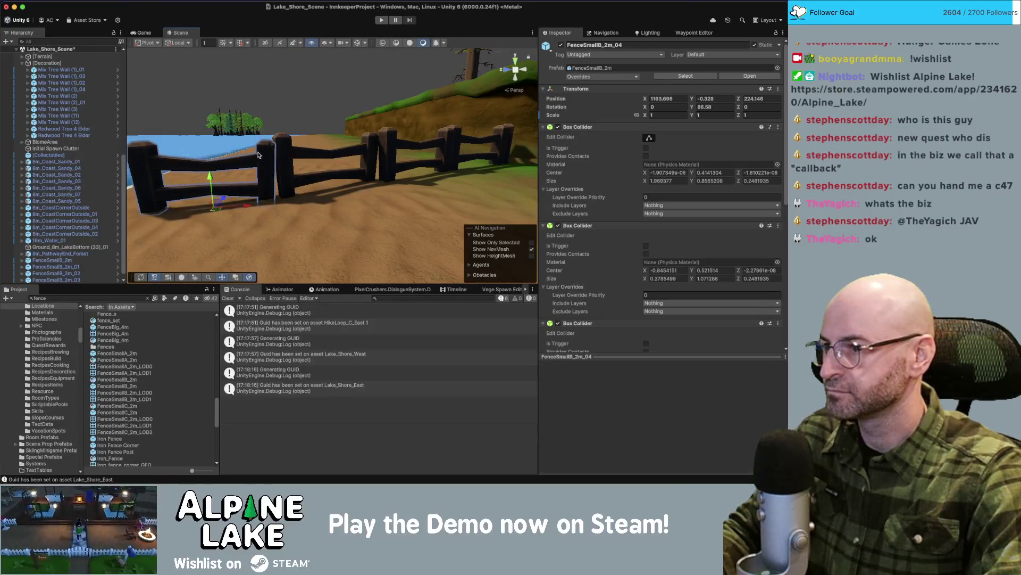
left_click_drag(258, 155, 328, 191)
Add a final fence segment, align it with the line, and review the coast.
key("super+d")
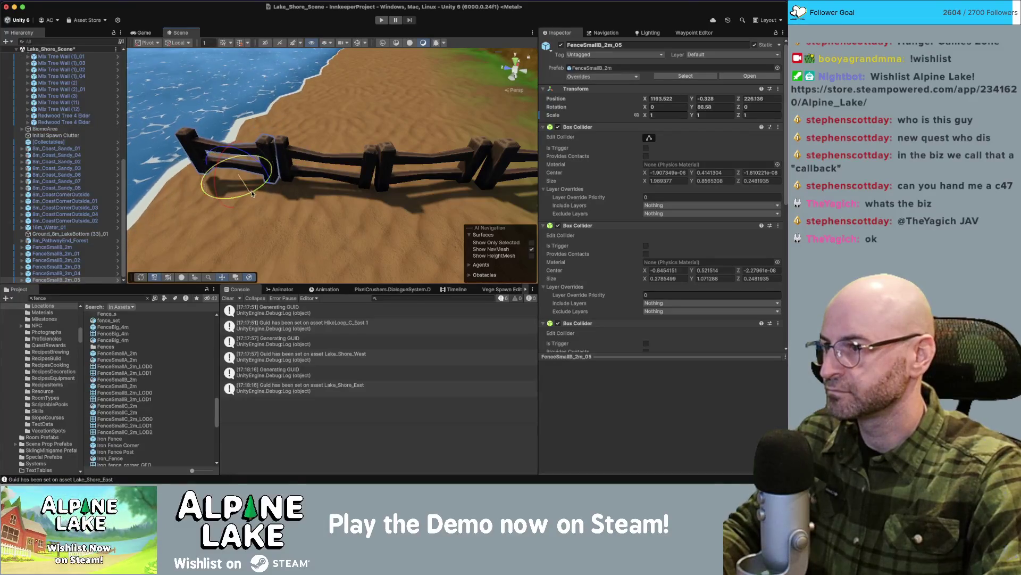
left_click_drag(241, 181, 279, 131)
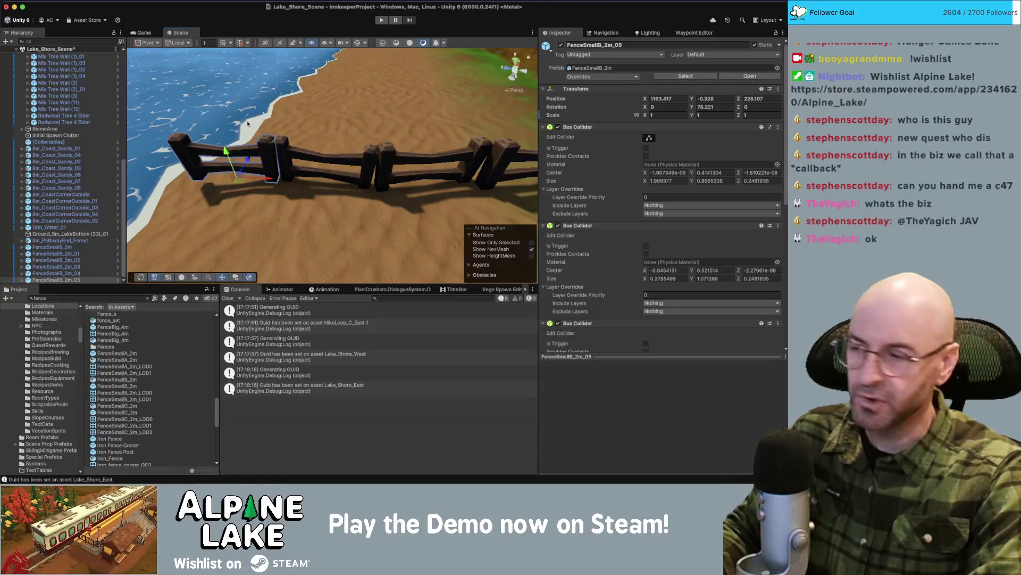
left_click_drag(279, 131, 308, 33)
scroll(331, 135, "up", 2)
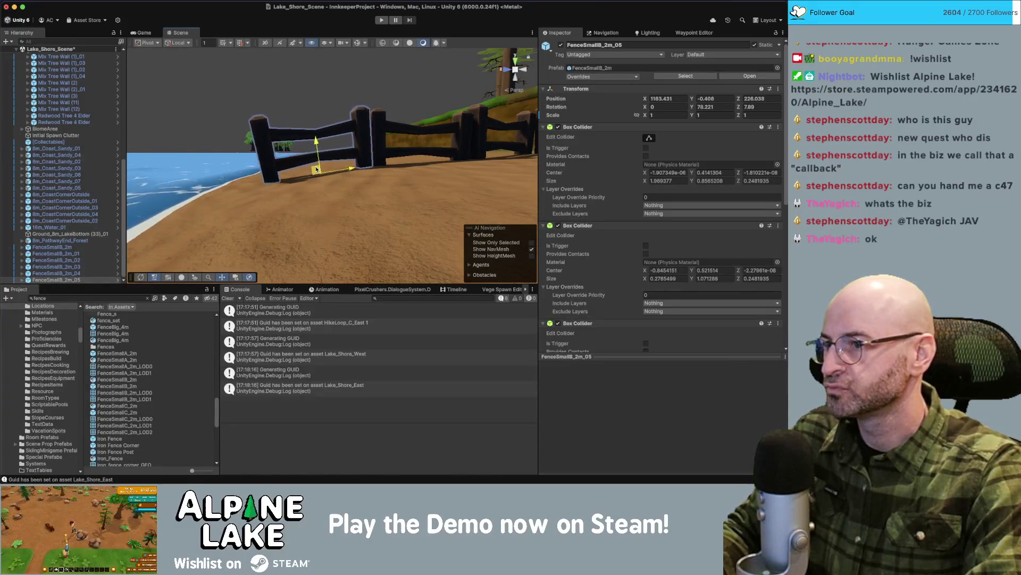
mouse_move(316, 172)
left_mouse_down()
mouse_move(131, 176)
mouse_move(359, 143)
mouse_move(336, 137)
left_mouse_up()
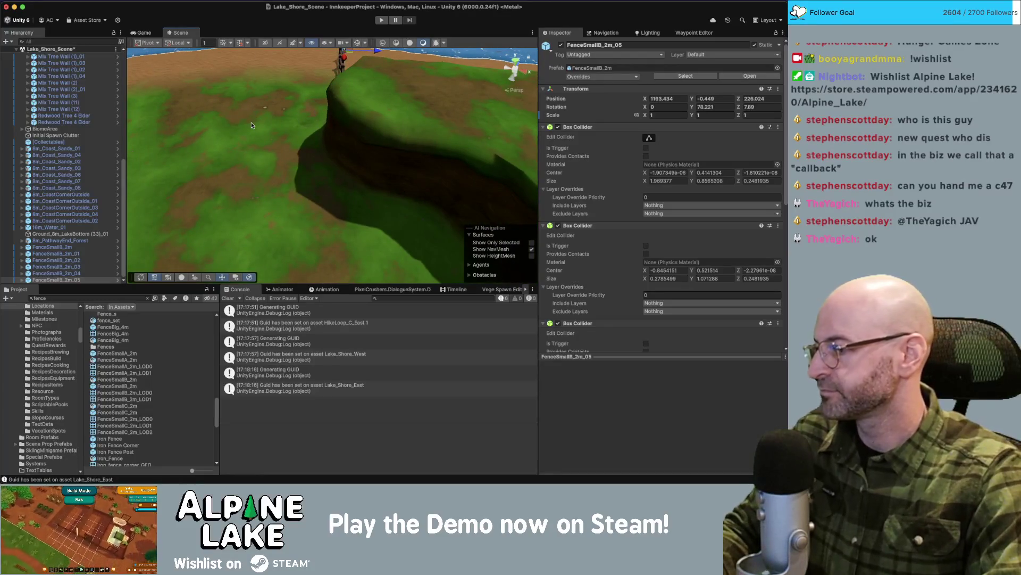
mouse_move(276, 147)
left_mouse_down()
mouse_move(299, 159)
mouse_move(286, 163)
left_mouse_up()
scroll(357, 137, "up", 3)
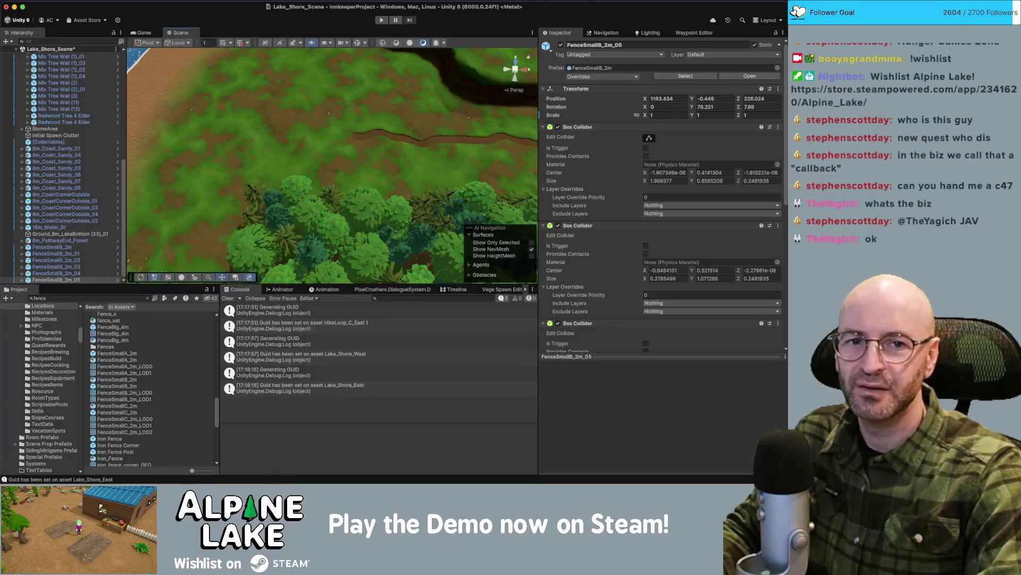
mouse_move(385, 86)
left_mouse_down()
mouse_move(166, 44)
mouse_move(190, 32)
left_mouse_up()
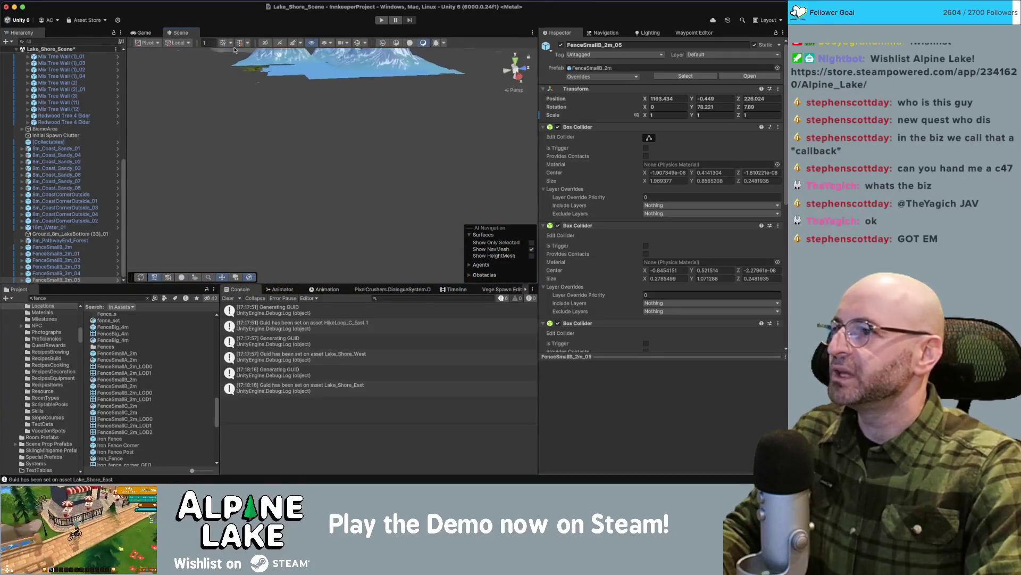
mouse_move(460, 46)
left_mouse_down()
mouse_move(332, 98)
mouse_move(412, 132)
mouse_move(405, 140)
left_mouse_up()
scroll(397, 147, "down", 6)
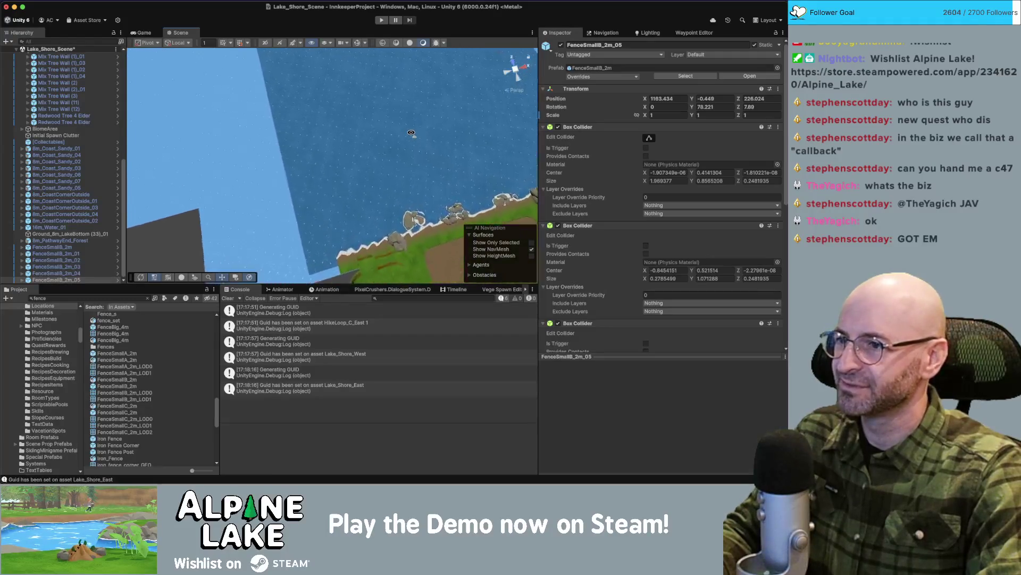
left_click(379, 147)
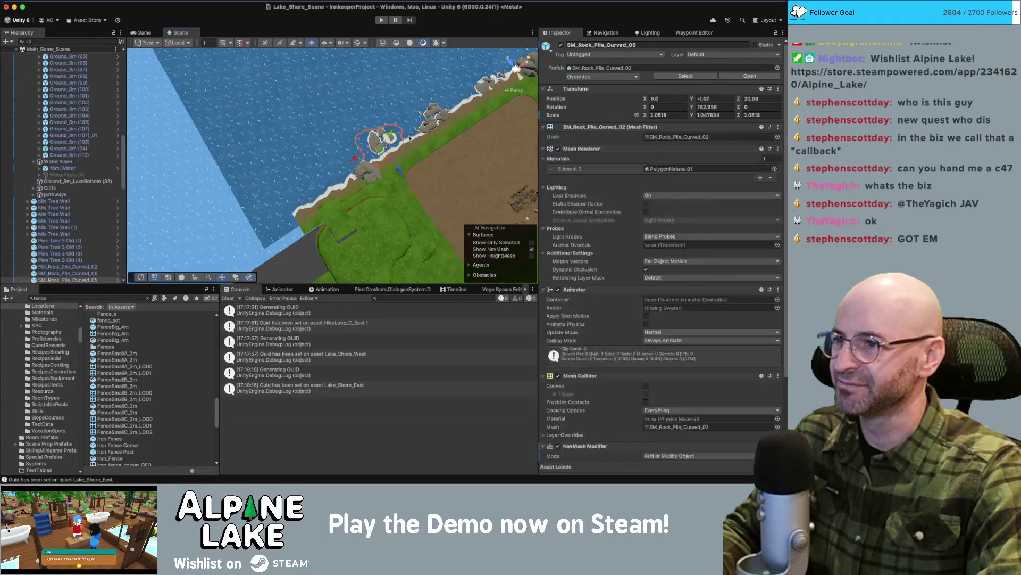
Select the seven curved rock piles starting at SM_Rock_Pile_Curved_02 and frame them with the shore.
scroll(101, 212, "down", 4)
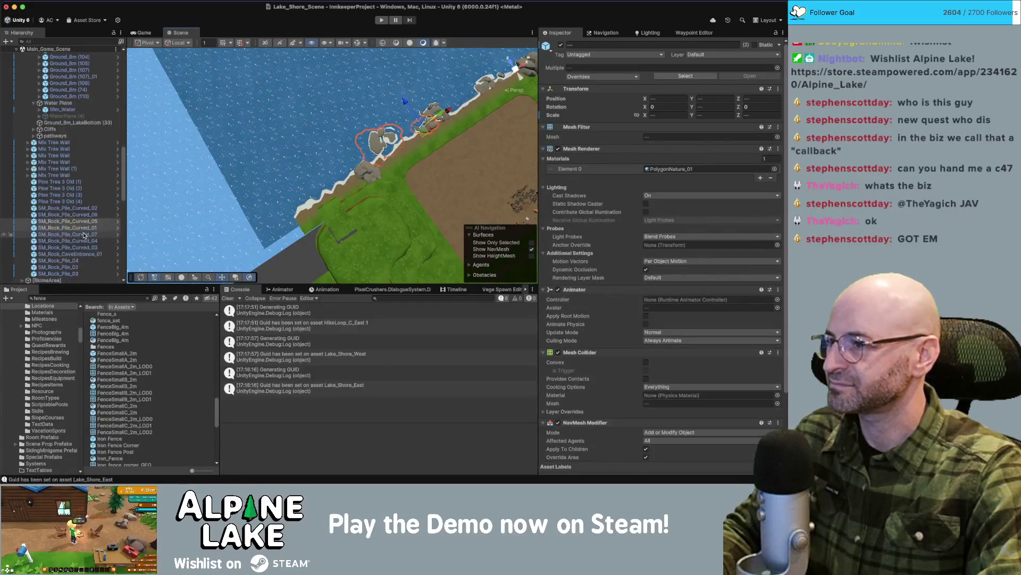
left_click(101, 209)
left_click(80, 214, "super")
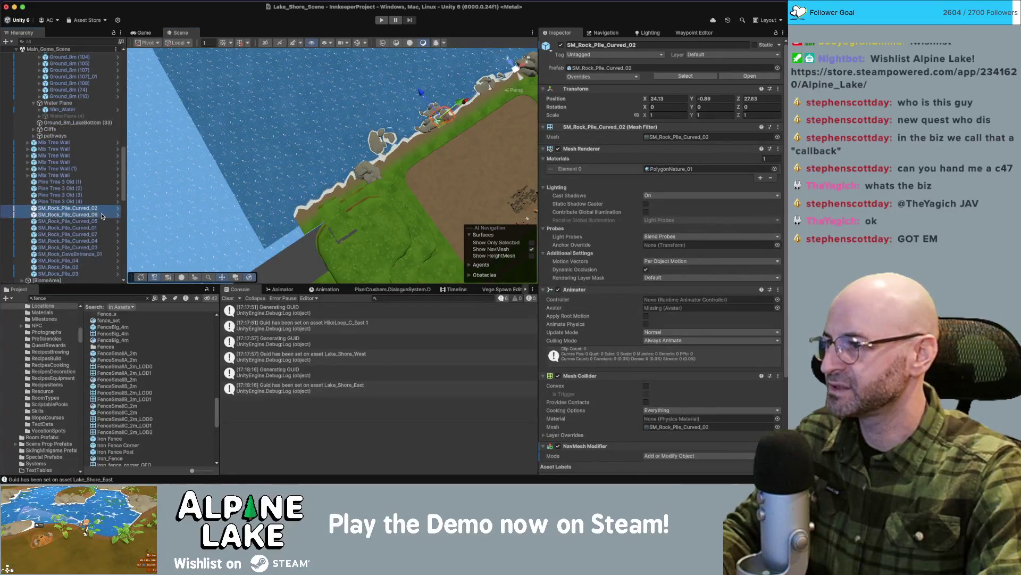
left_click(80, 220, "super")
left_click(85, 228, "super")
left_click(80, 234, "super")
left_click(80, 240, "super")
left_click(79, 248, "super")
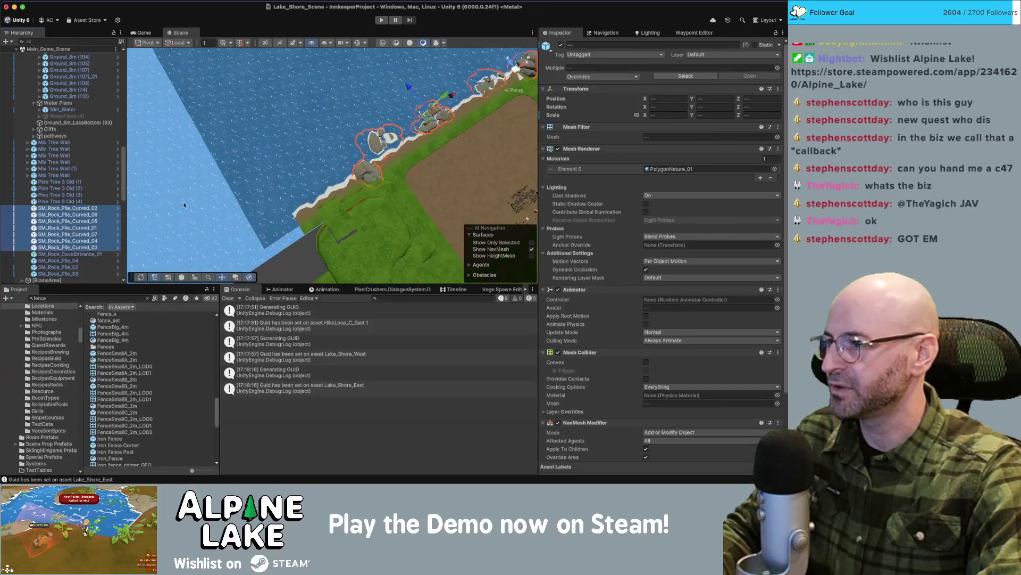
key("f")
left_click_drag(292, 133, 65, 179)
Duplicate the rock piles and move the copies out onto the lake water.
key("super+d")
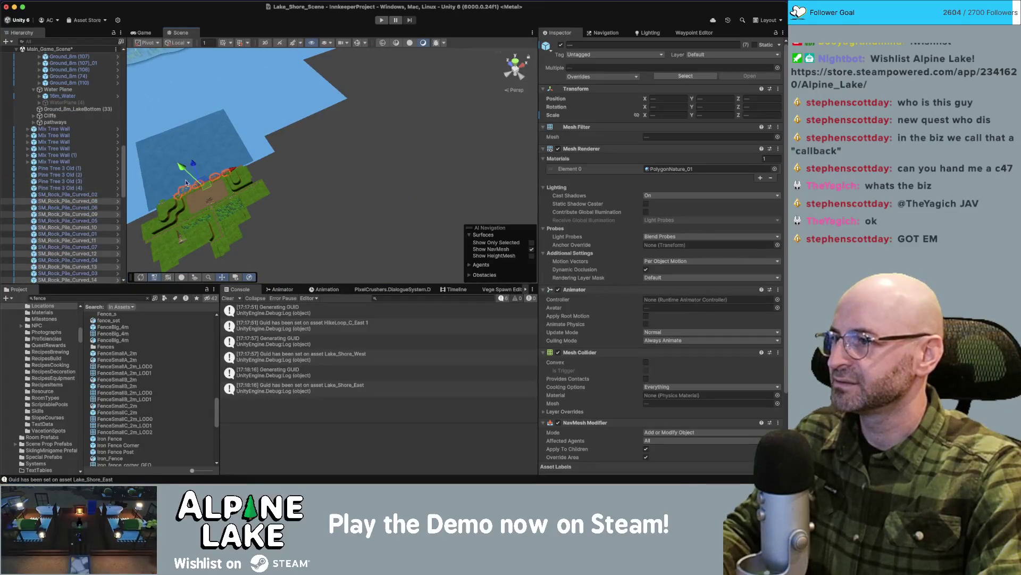
mouse_move(207, 188)
left_mouse_down()
mouse_move(381, 82)
mouse_move(365, 124)
left_mouse_up()
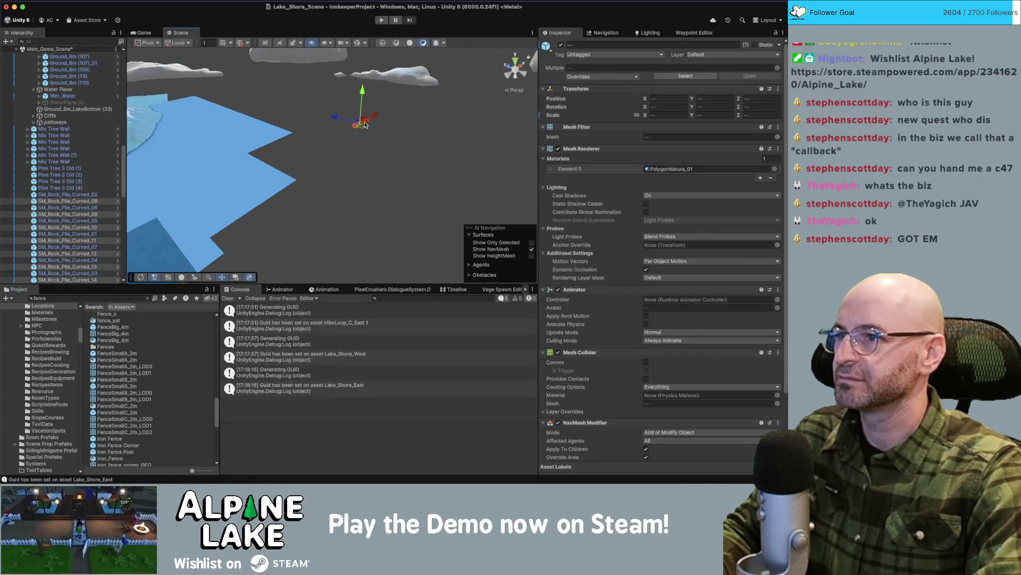
left_click_drag(410, 78, 239, 170)
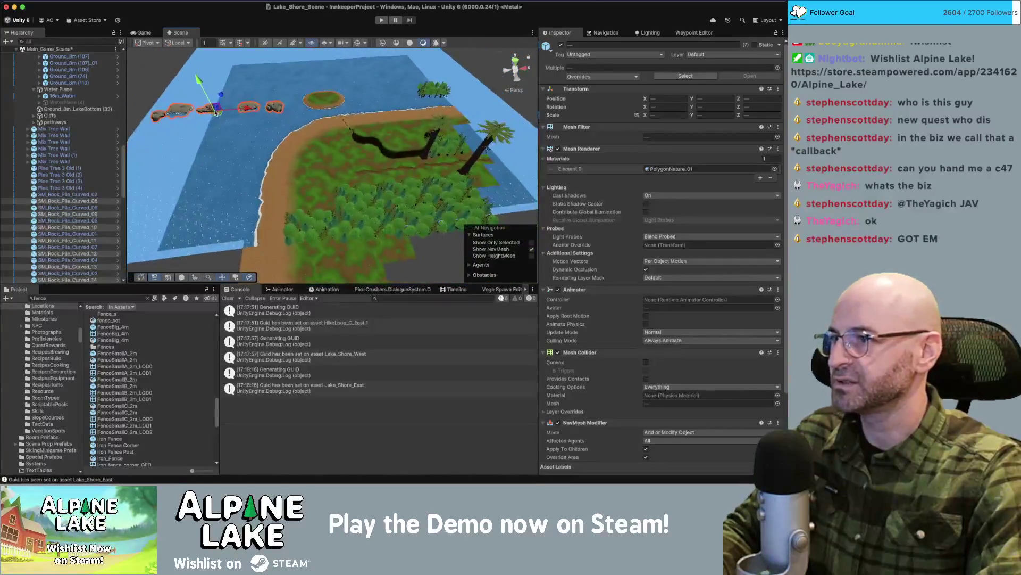
scroll(69, 208, "down", 5)
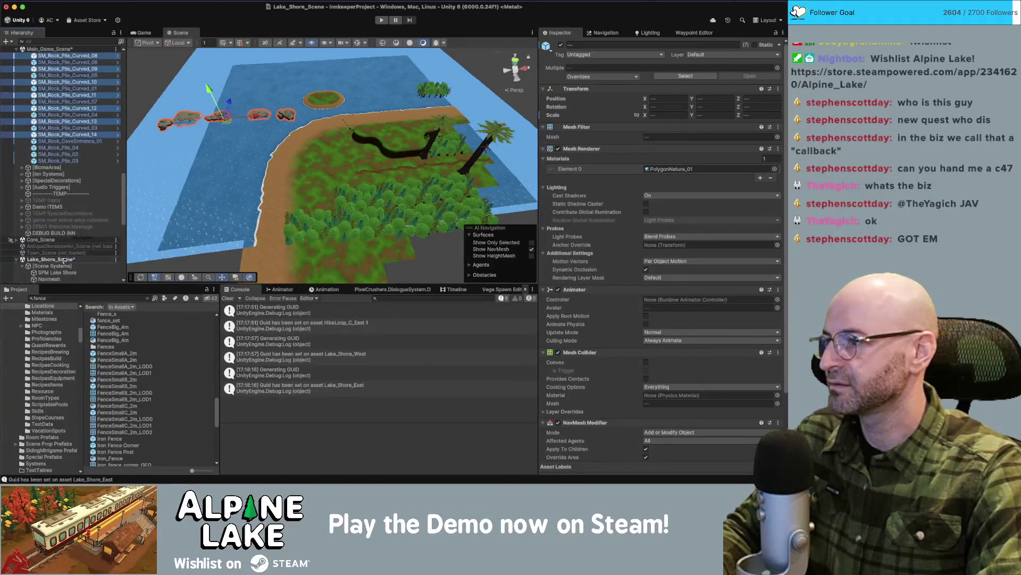
scroll(67, 260, "down", 10)
left_click_drag(226, 118, 252, 118)
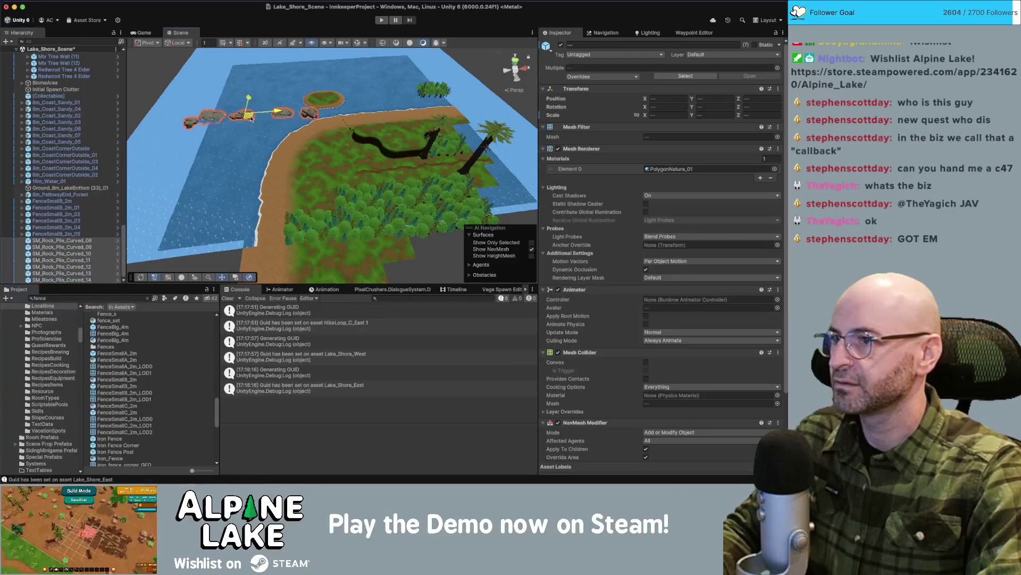
Frame SM_Rock_Pile_Curved_09 and orbit to a top-down view of the rocks and fence.
scroll(269, 122, "up", 10)
scroll(335, 124, "down", 5)
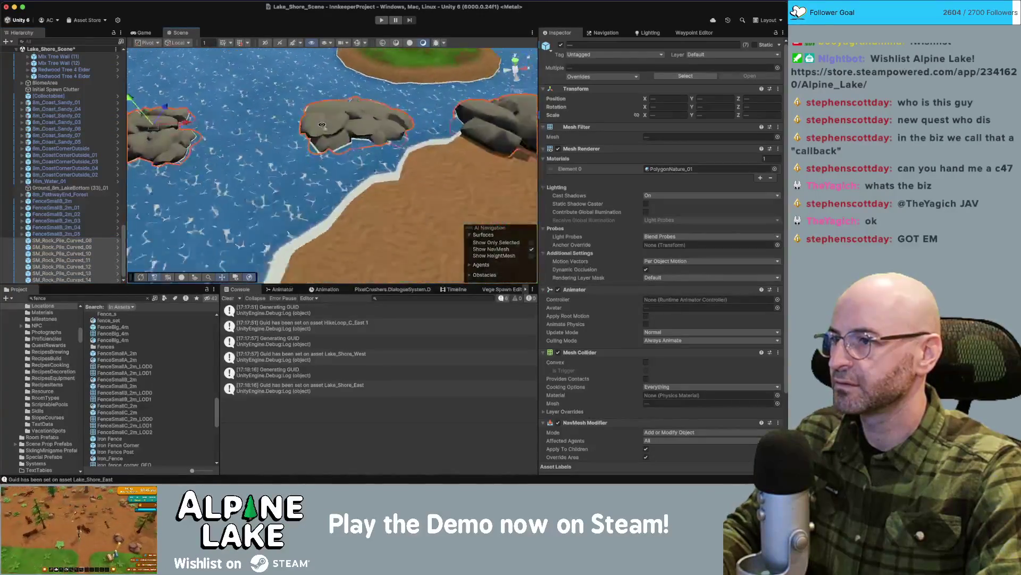
left_click(431, 115)
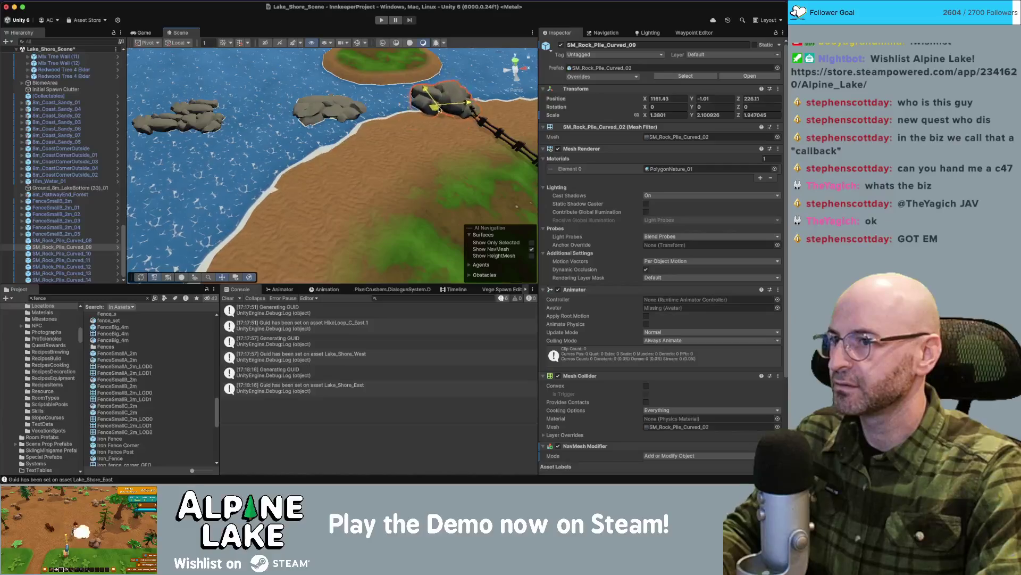
key("f")
left_click_drag(462, 115, 444, 176)
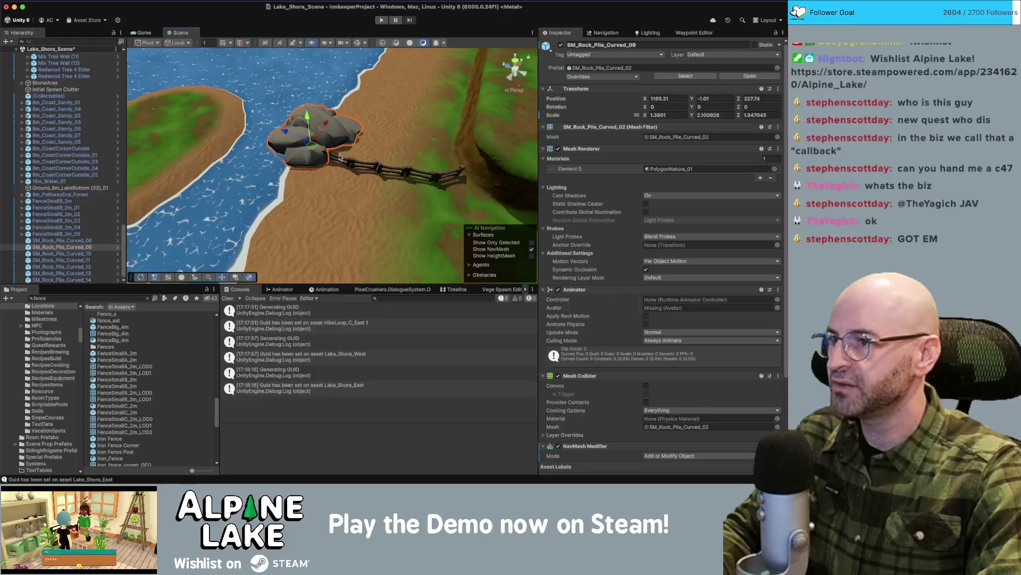
scroll(313, 123, "up", 5)
mouse_move(223, 212)
left_mouse_down()
mouse_move(184, 162)
mouse_move(282, 134)
mouse_move(258, 139)
mouse_move(260, 112)
left_mouse_up()
Nudge SM_Rock_Pile_Curved_13 up and turn SM_Rock_Pile_Curved_08 and another pile about the vertical axis.
left_click(421, 104)
left_click(261, 110)
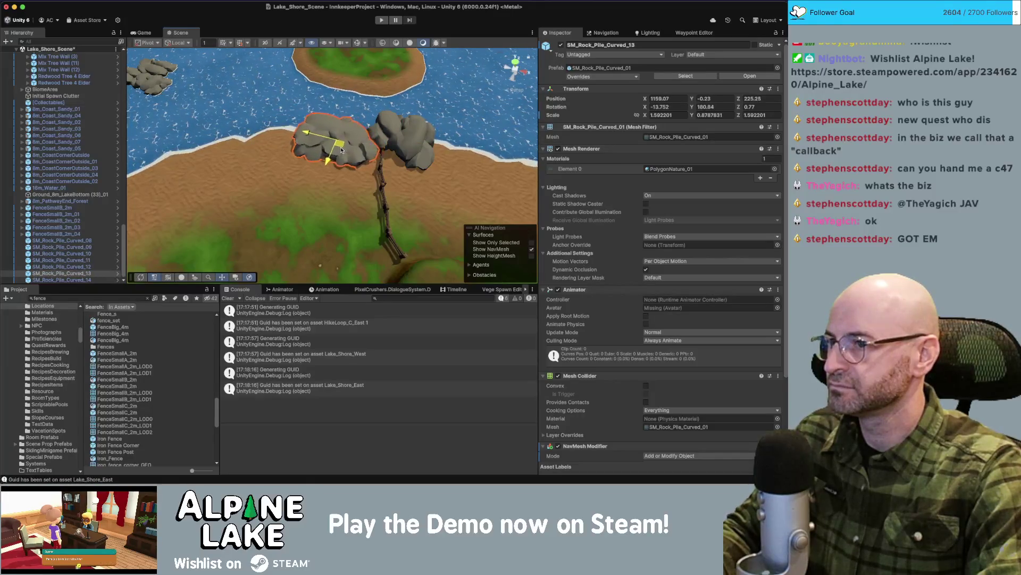
left_click_drag(301, 109, 255, 106)
left_click(210, 75)
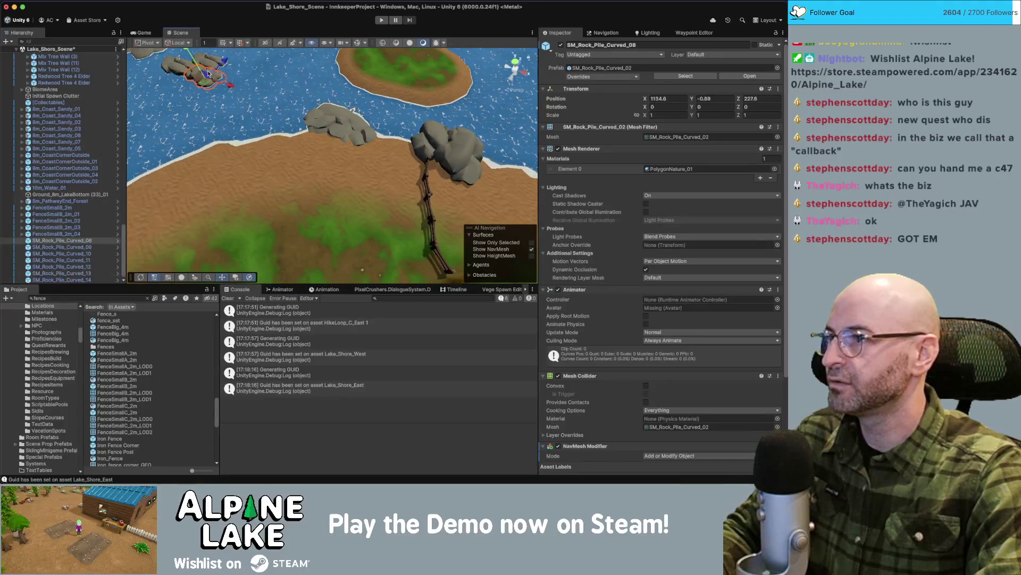
left_click_drag(250, 65, 283, 99)
left_click(283, 99, "shift")
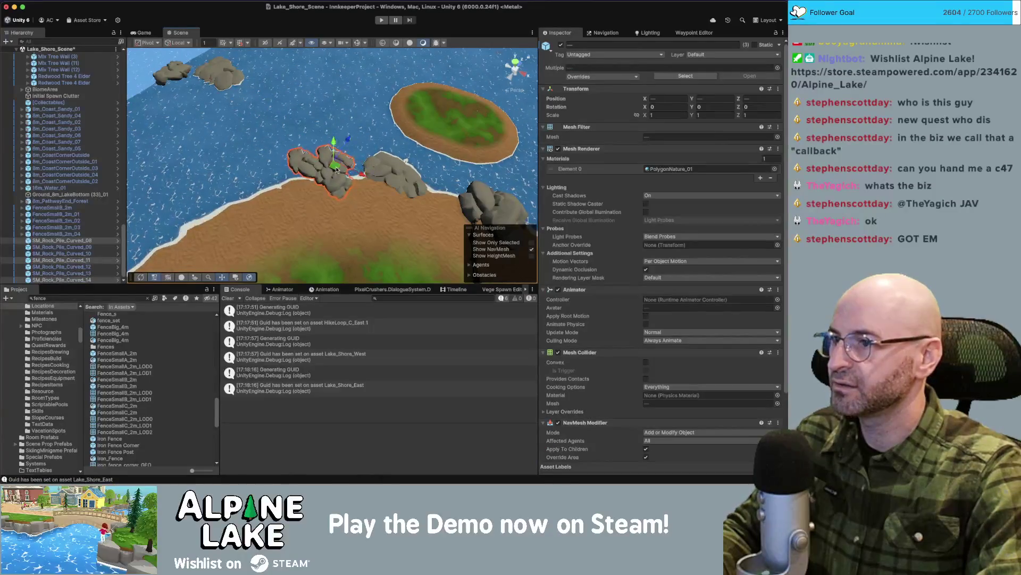
mouse_move(330, 192)
left_mouse_down()
mouse_move(248, 197)
mouse_move(330, 169)
left_mouse_up()
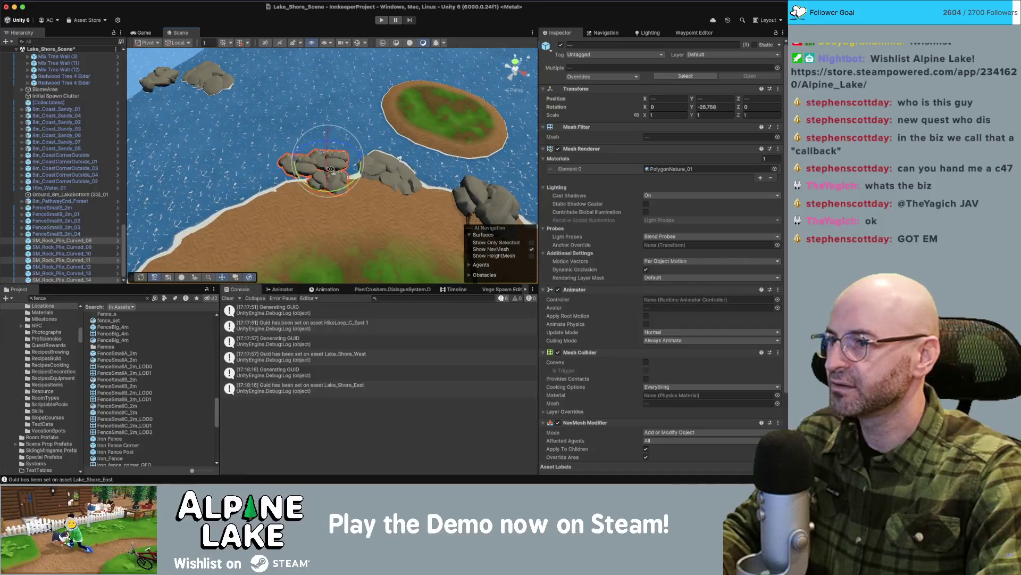
Spin SM_Rock_Pile_Curved_11 to face a new direction, then frame SM_Rock_Pile_Curved_08.
left_click(290, 165)
mouse_move(258, 198)
left_mouse_down()
mouse_move(271, 181)
mouse_move(292, 187)
left_mouse_up()
key("w")
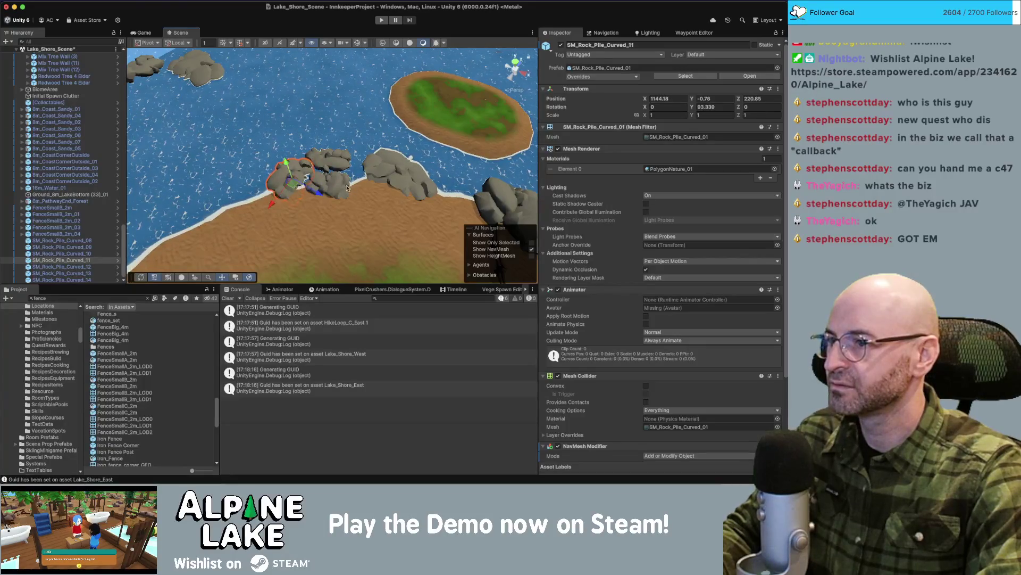
left_click(347, 188)
key("f")
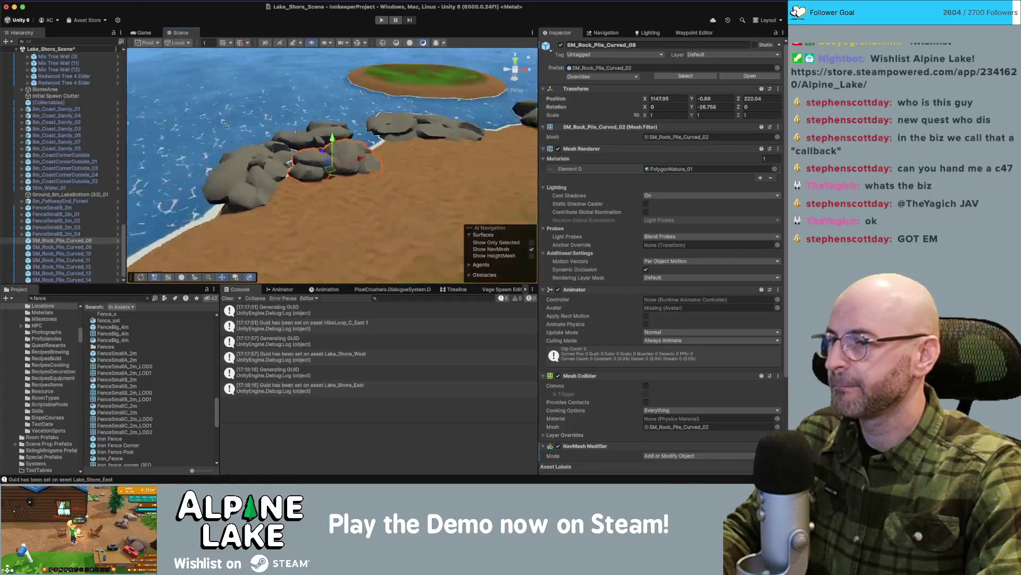
scroll(331, 137, "down", 5)
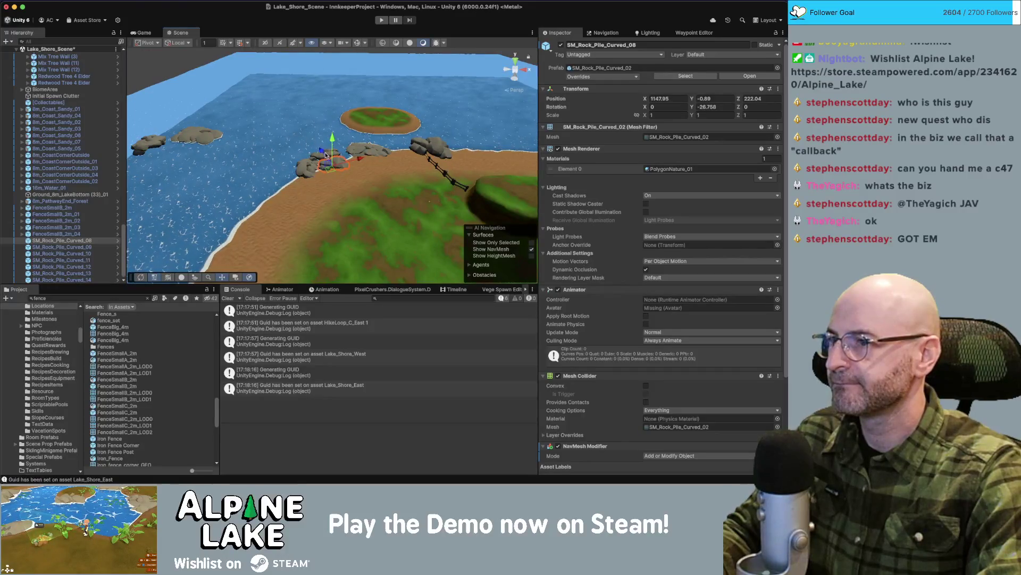
scroll(326, 155, "up", 5)
scroll(319, 165, "down", 3)
scroll(309, 175, "up", 2)
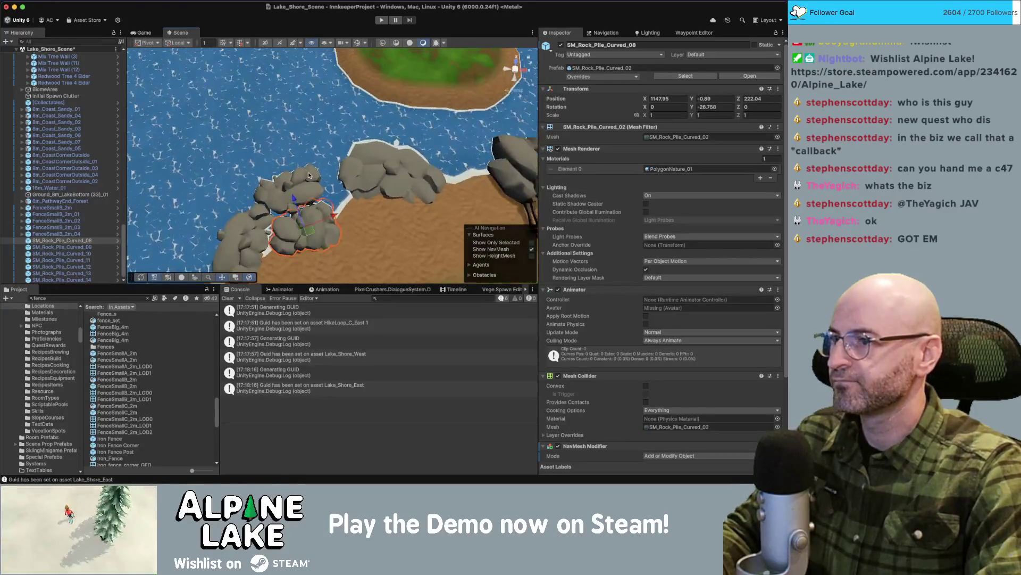
Raise SM_Rock_Pile_Curved_14 and enlarge it to scale 1.6894.
left_click(309, 175)
mouse_move(296, 193)
left_mouse_down()
mouse_move(309, 133)
mouse_move(295, 135)
mouse_move(307, 156)
mouse_move(301, 174)
mouse_move(291, 157)
mouse_move(284, 178)
left_mouse_up()
key("r")
key("e")
key("w")
left_click(291, 143)
left_click(292, 179)
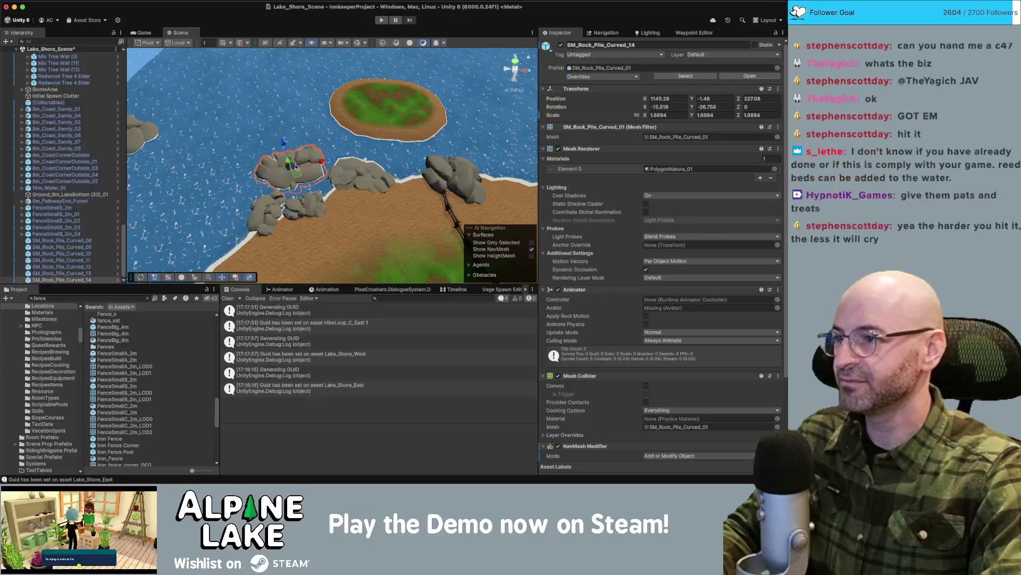
Tilt SM_Rock_Pile_Curved_14 slightly sideways.
mouse_move(287, 178)
left_mouse_down()
mouse_move(311, 185)
mouse_move(300, 195)
left_mouse_up()
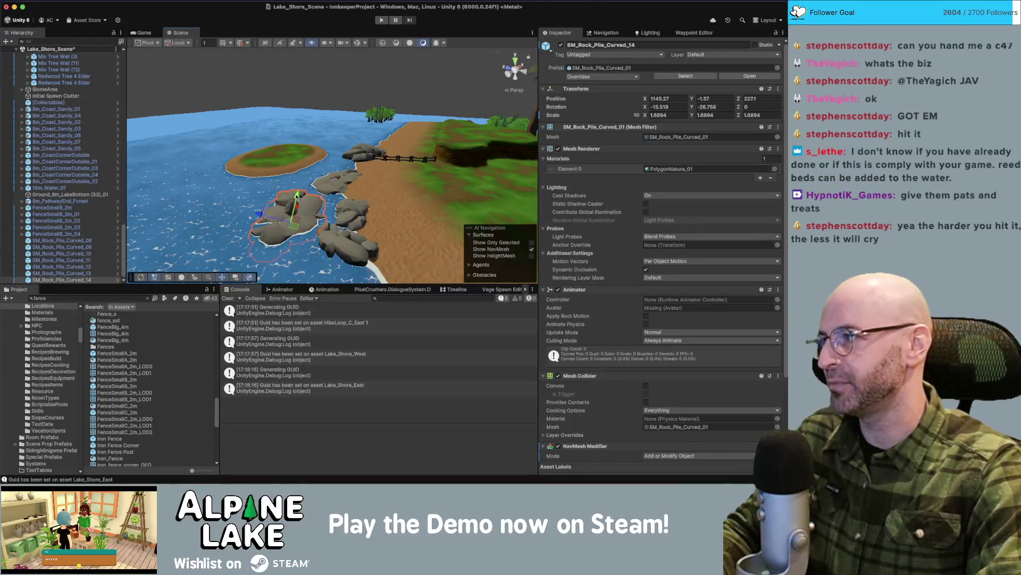
key("e")
left_click_drag(298, 206, 218, 163)
key("w")
Move SM_Rock_Pile_Curved_10 right toward the shore, turn it, and settle it back into the water.
left_click(285, 203)
left_click(218, 163)
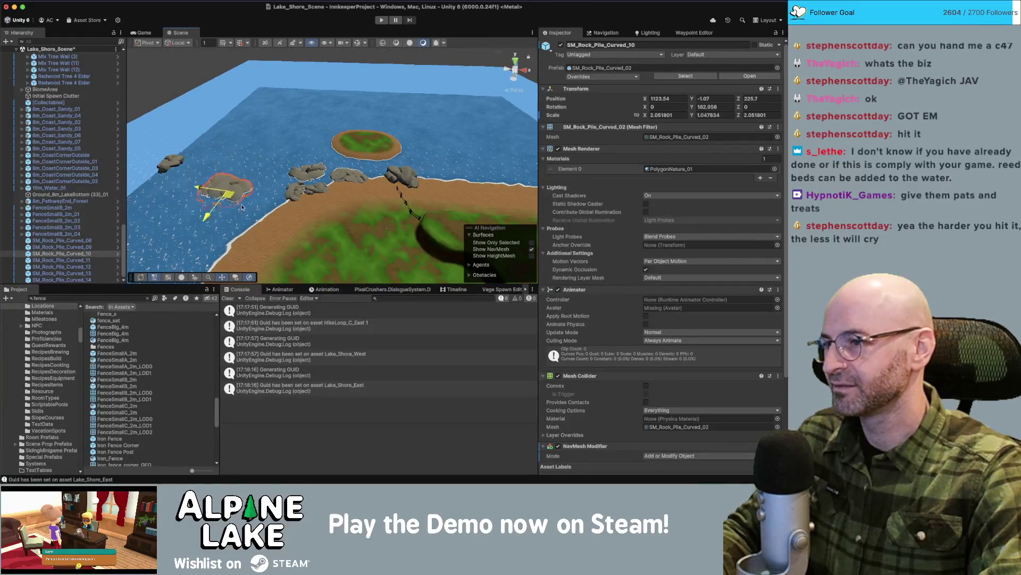
mouse_move(242, 208)
left_mouse_down()
mouse_move(277, 223)
mouse_move(305, 193)
left_mouse_up()
key("e")
key("w")
left_click_drag(256, 215, 278, 212)
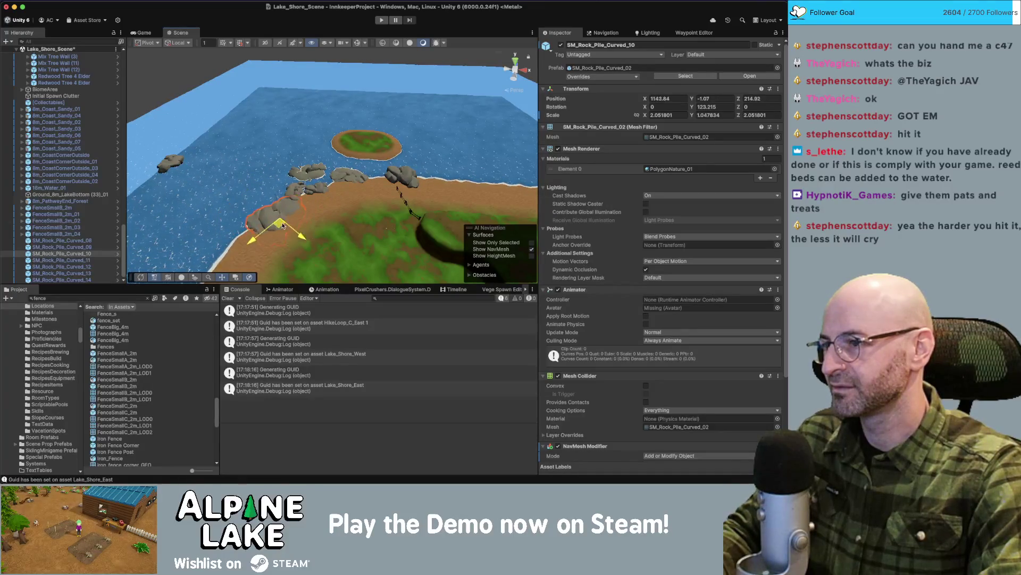
key("e")
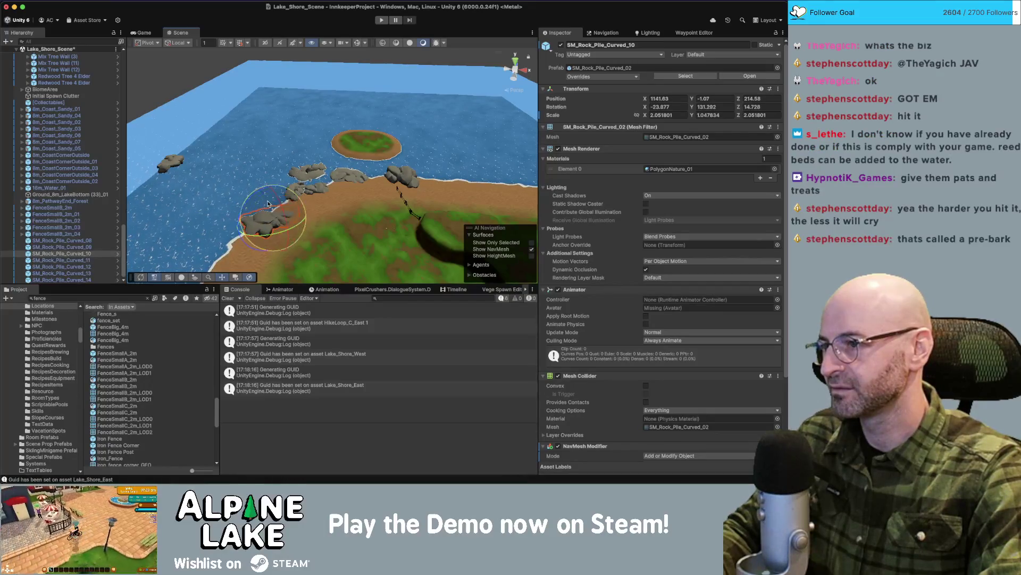
left_click_drag(275, 212, 59, 261)
key("e")
key("w")
left_click_drag(267, 201, 268, 203)
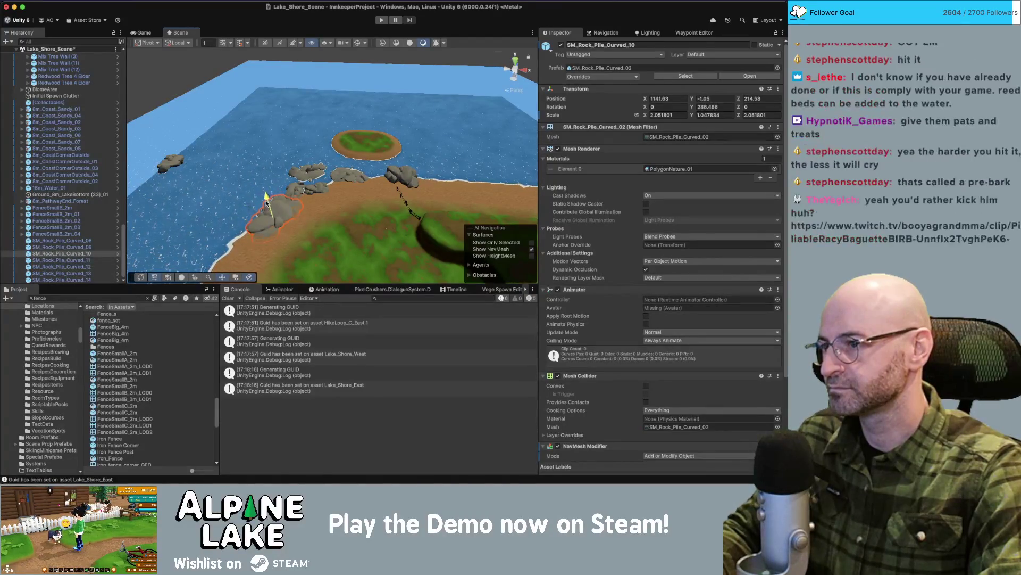
Delete the extra rock cluster along the shore.
left_click(410, 103)
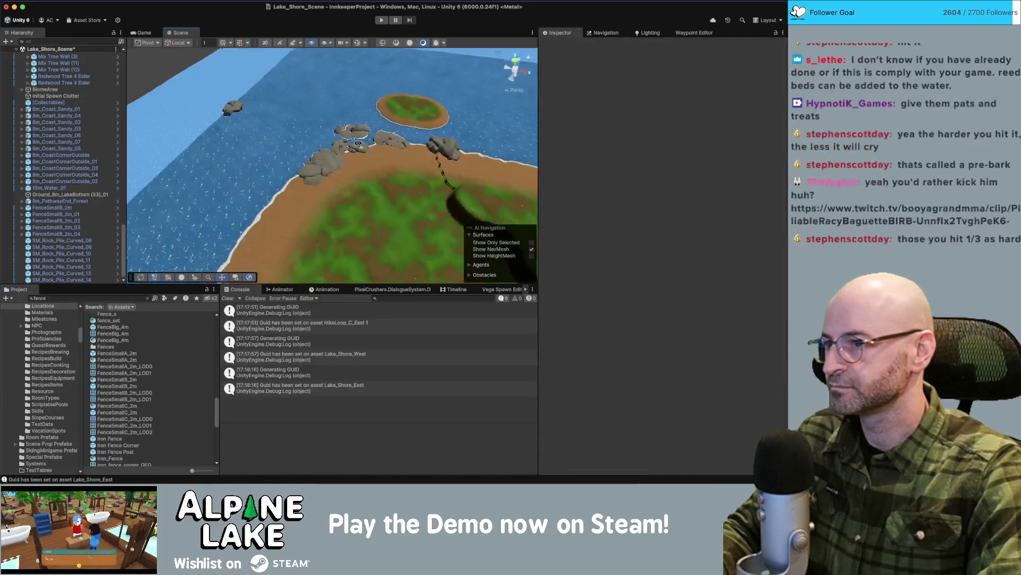
left_click_drag(389, 161, 301, 135)
left_click(301, 135)
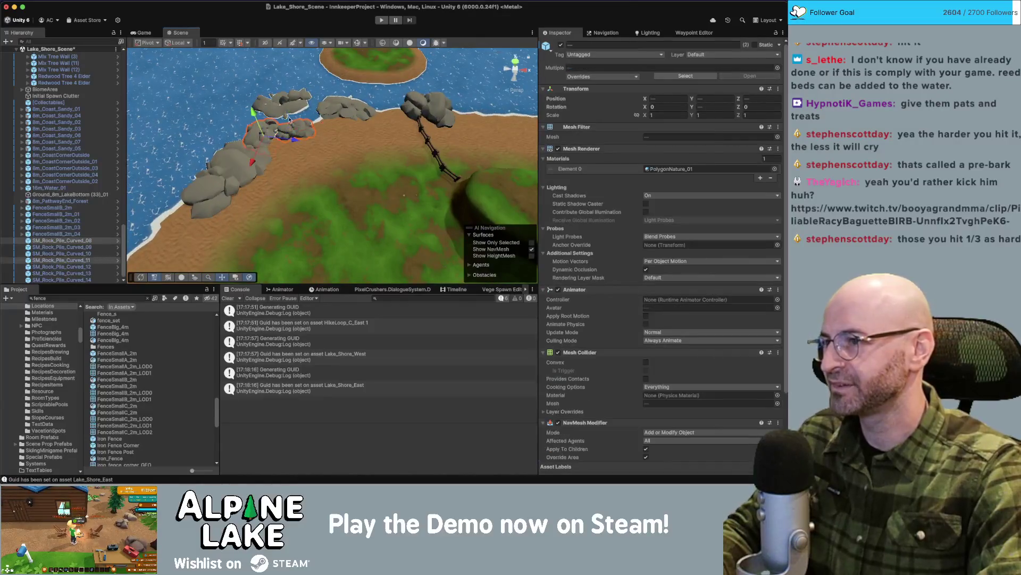
key("Delete")
Enlarge SM_Rock_Pile_Curved_14 to scale 2.495751 and nudge it slightly lower.
left_click(291, 116)
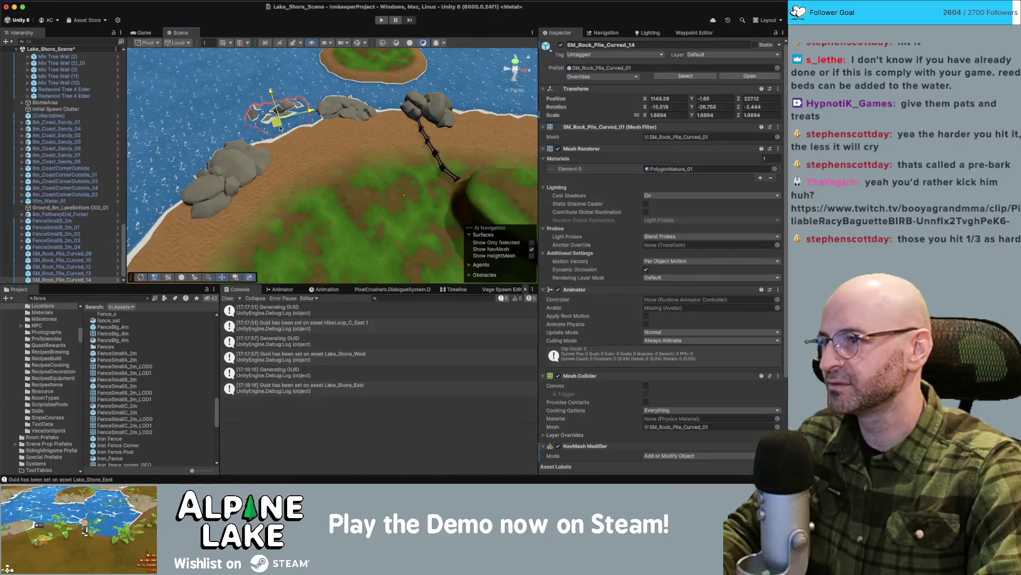
left_click_drag(292, 119, 285, 116)
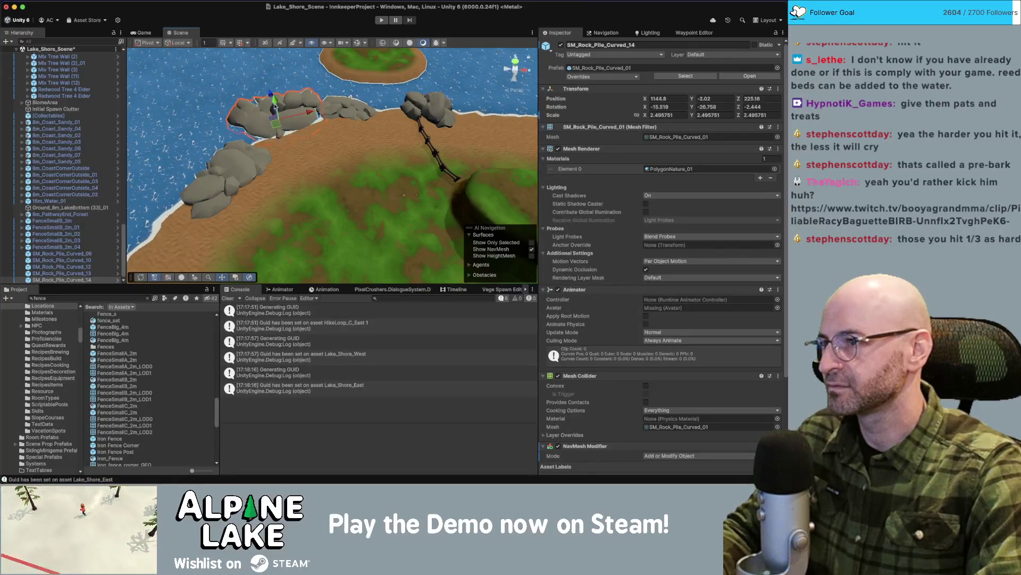
mouse_move(274, 108)
left_mouse_down()
mouse_move(279, 127)
mouse_move(322, 66)
left_mouse_up()
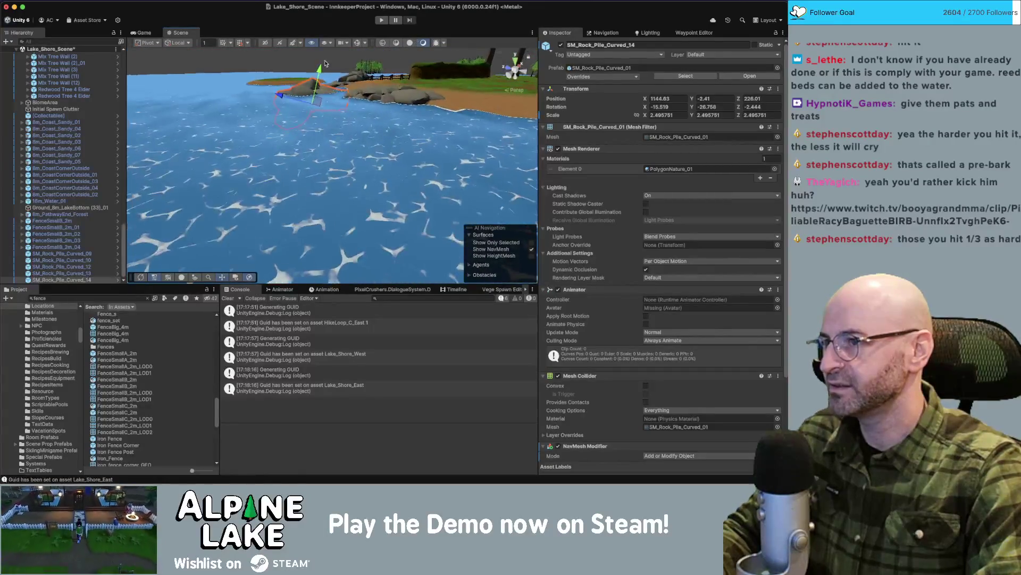
Zero the rock pile's X and Z rotation, keeping its Y rotation at -26.758.
key("f")
left_click(711, 107)
type("0")
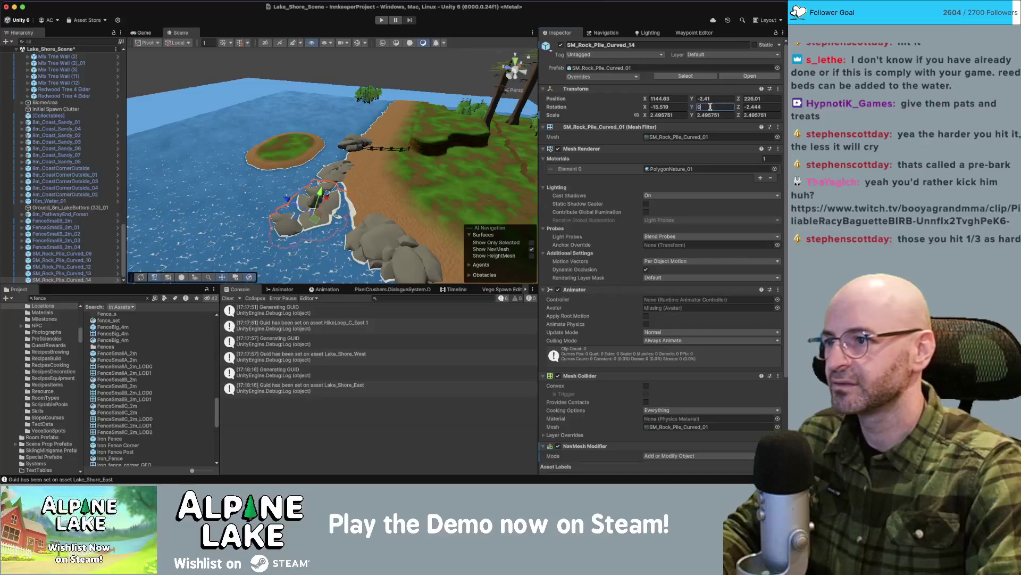
key("Escape")
type("0")
key("Tab")
key("Tab")
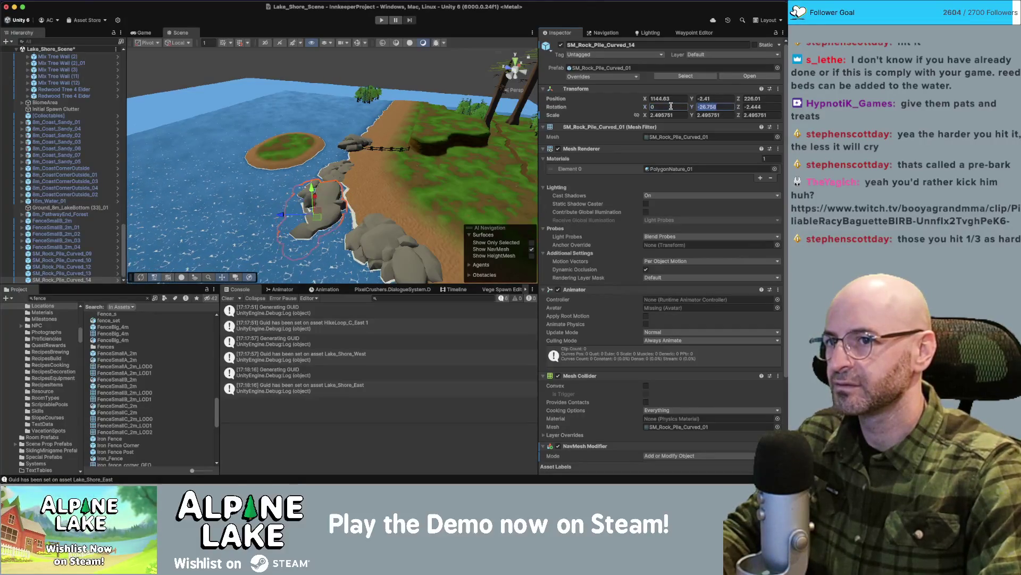
type("0")
key("Return")
Move SM_Rock_Pile_Curved_12 along the shoreline further up the coast.
left_click_drag(316, 218, 300, 216)
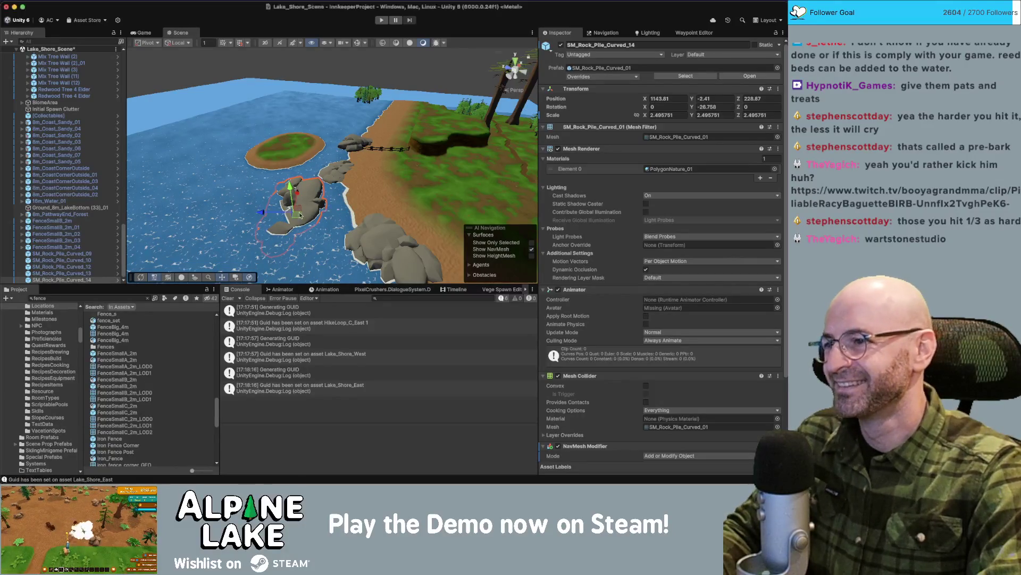
left_click_drag(346, 200, 267, 191)
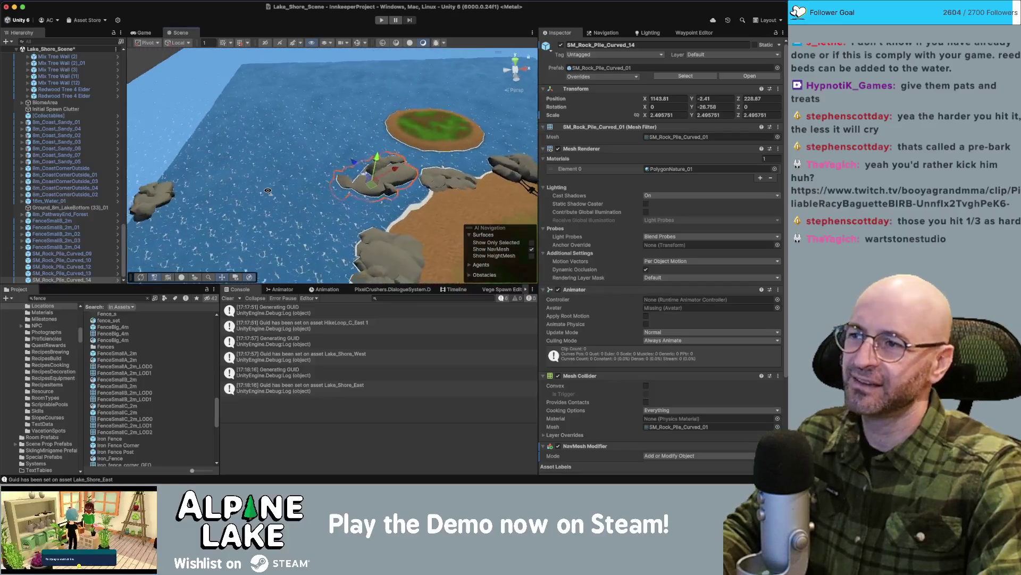
left_click(168, 200)
left_click_drag(168, 199, 192, 154)
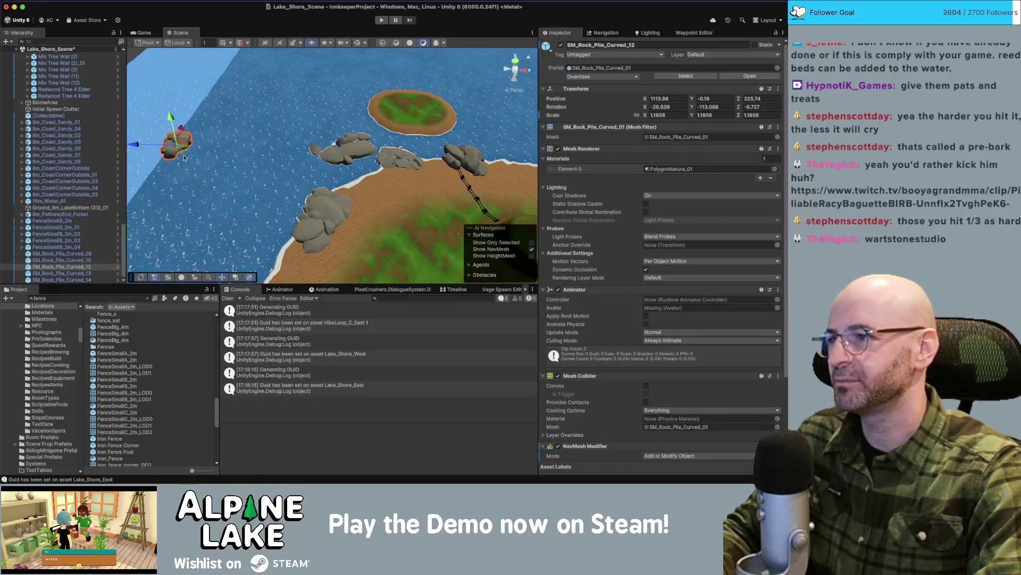
mouse_move(184, 158)
left_mouse_down()
mouse_move(246, 202)
mouse_move(307, 192)
mouse_move(179, 151)
left_mouse_up()
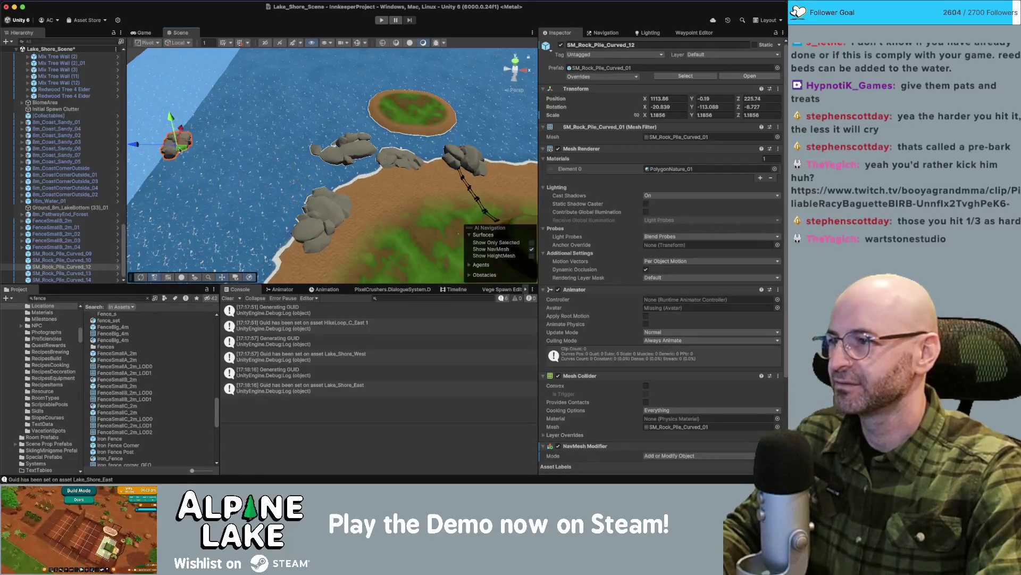
scroll(245, 141, "down", 3)
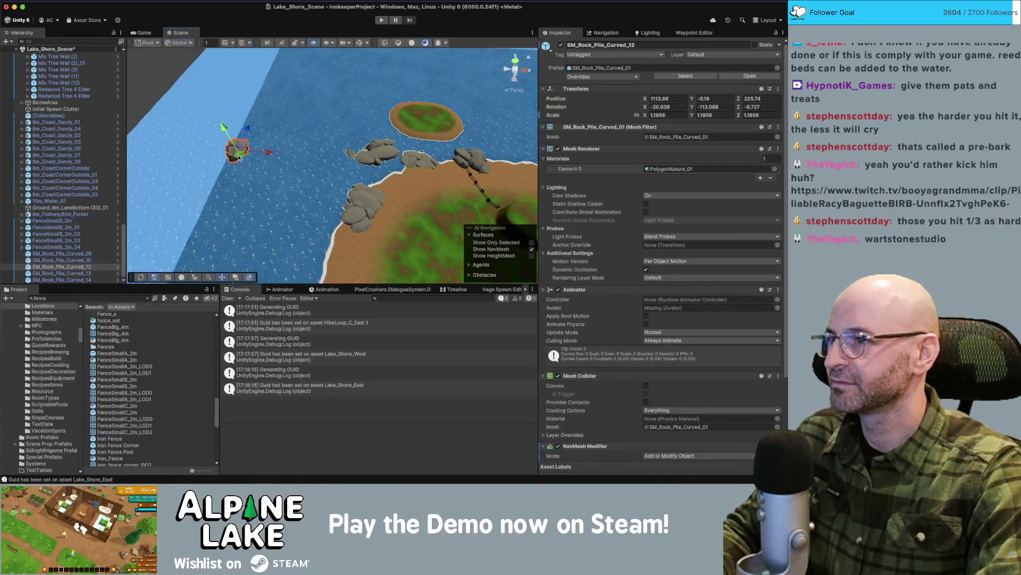
left_click_drag(245, 162, 330, 190)
mouse_move(331, 228)
left_mouse_down()
mouse_move(382, 179)
mouse_move(418, 192)
left_mouse_up()
left_click_drag(418, 191, 335, 160, "alt")
Turn SM_Rock_Pile_Curved_12, select SM_Rock_Pile_Curved_13, and bring up the lake-shore image search.
key("e")
left_click(353, 113)
mouse_move(354, 112)
left_mouse_down("alt")
mouse_move(358, 143)
mouse_move(327, 153)
left_mouse_up("alt")
left_click(358, 144)
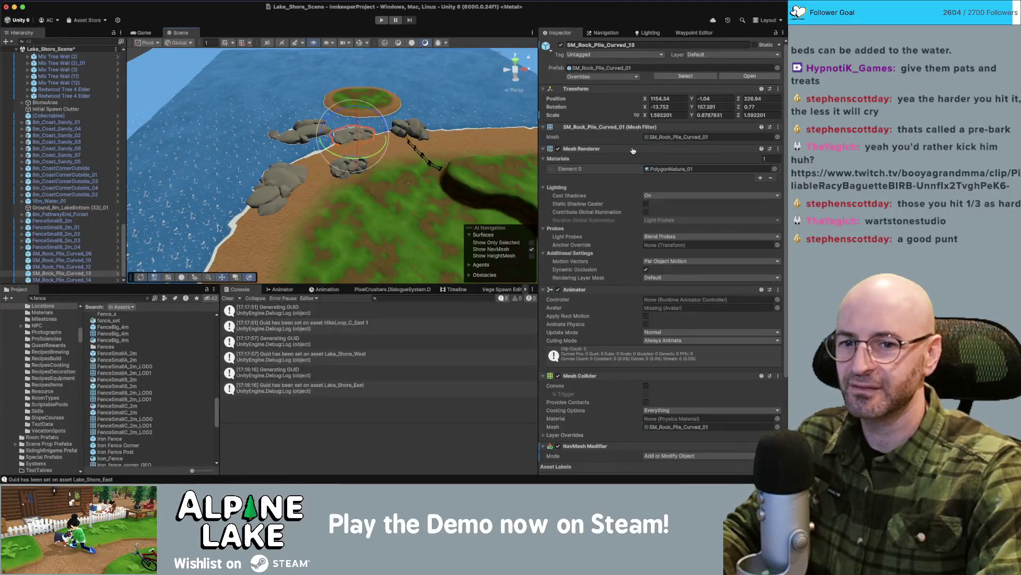
key("super+Tab")
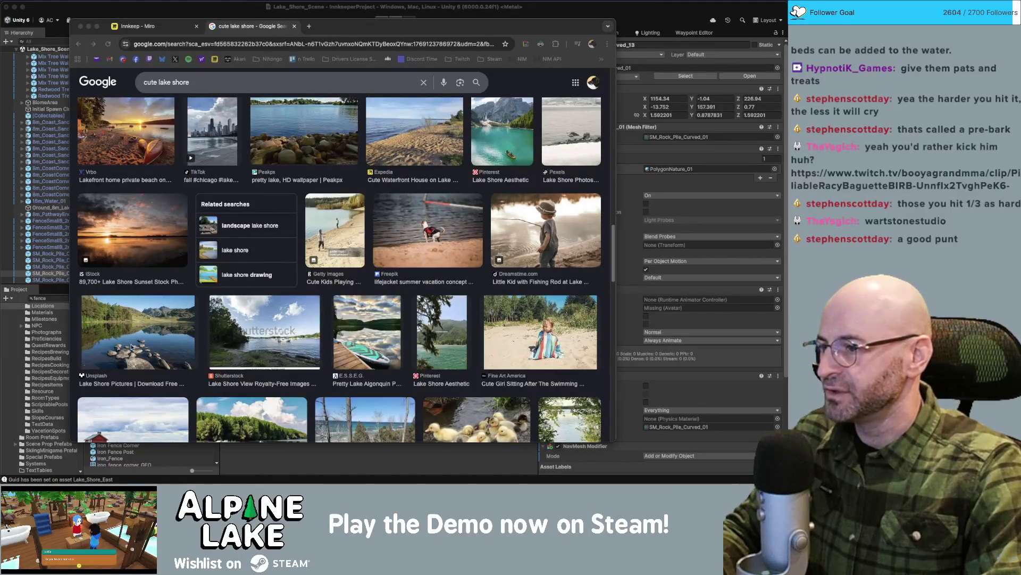
Change the image search to 'rocky lake shore' and return to the Unity editor.
left_click(219, 81)
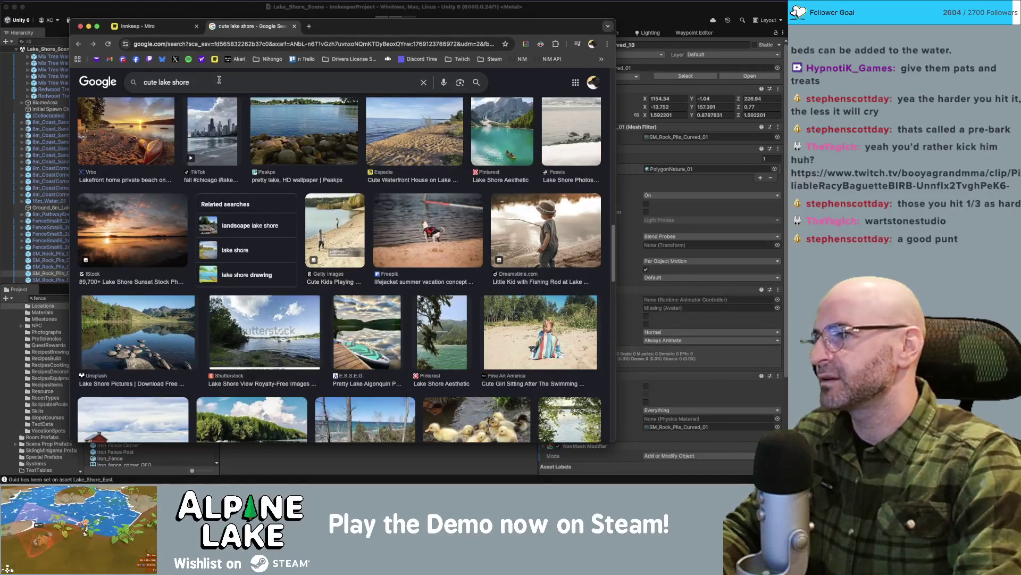
type("rocky")
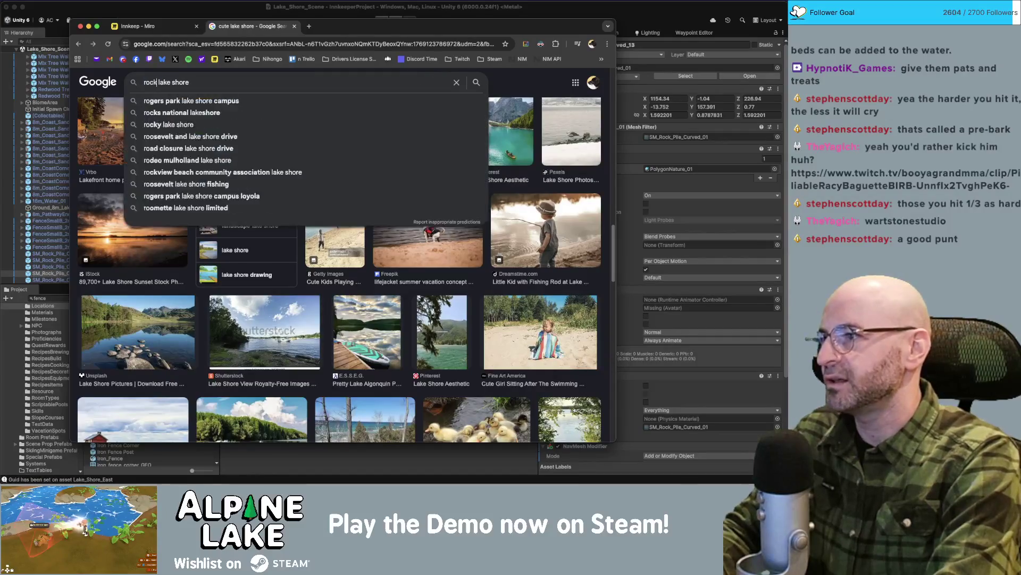
key("Return")
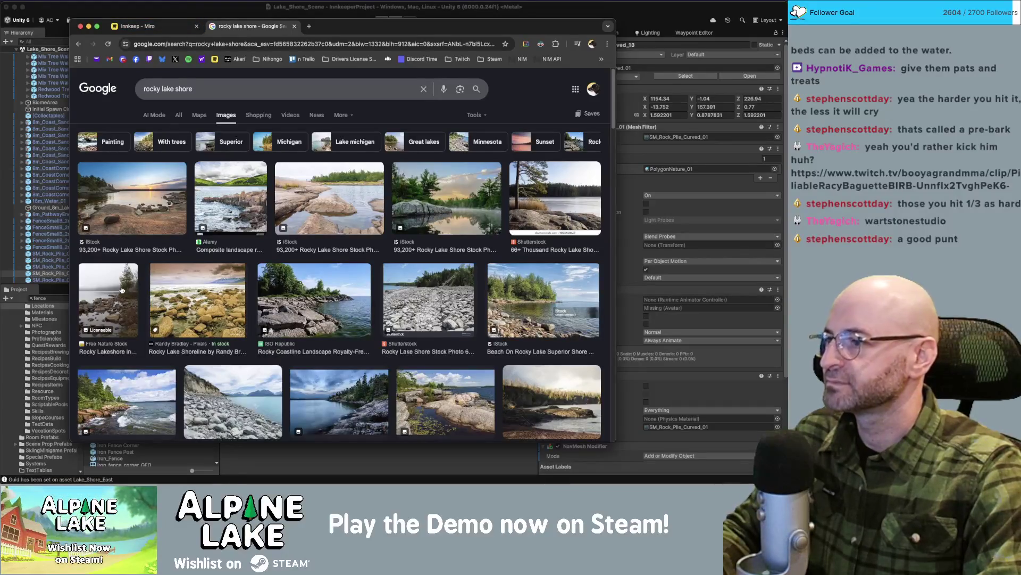
left_click(186, 15)
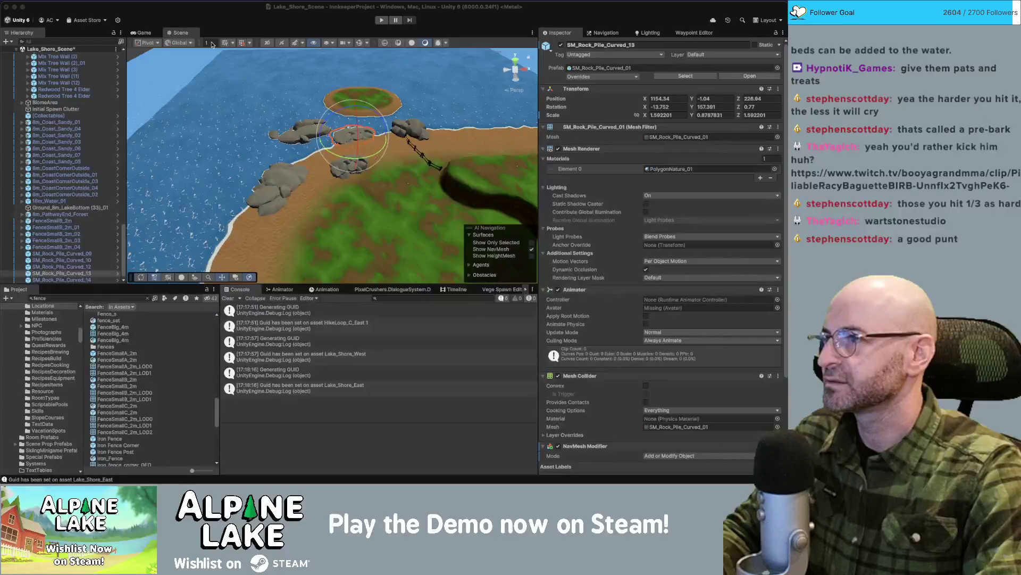
Frame SM_Rock_Pile_Curved_12 and lower it slightly into the ground.
left_click(295, 150)
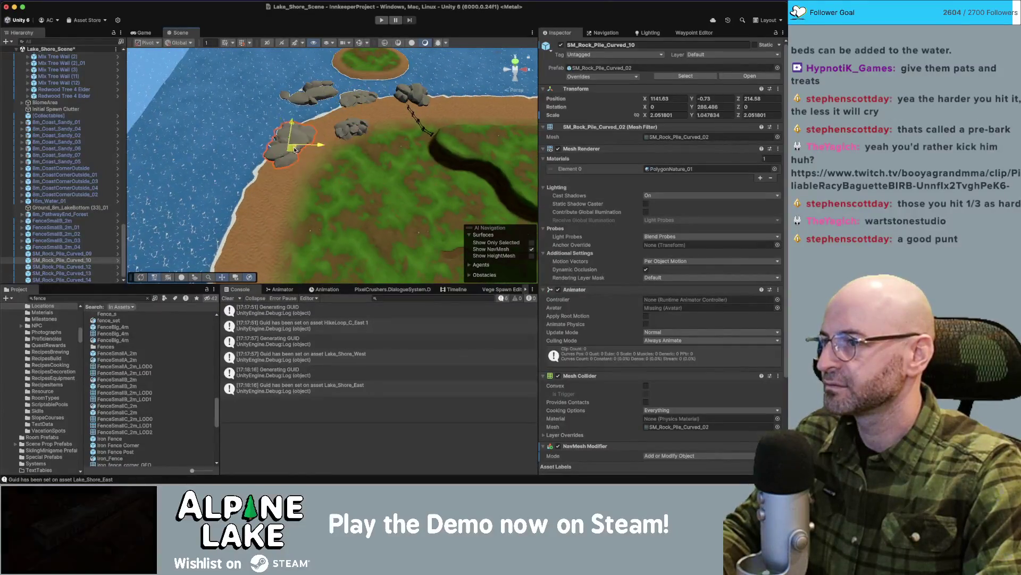
left_click(350, 127)
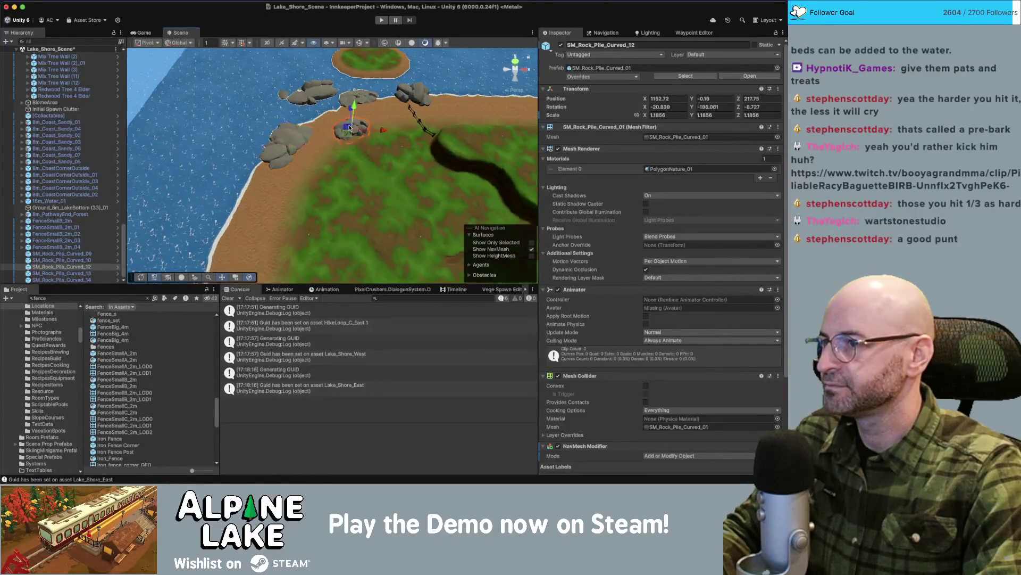
key("f")
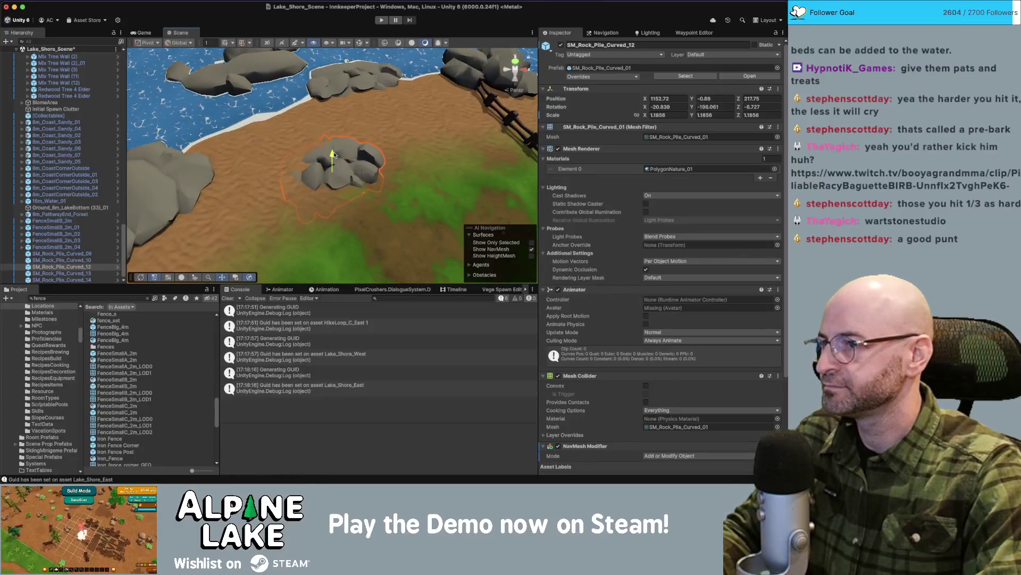
mouse_move(334, 154)
left_mouse_down()
mouse_move(383, 130)
mouse_move(425, 138)
mouse_move(445, 160)
left_mouse_up()
Duplicate SM_Rock_Pile_Curved_12 as SM_Rock_Pile_Curved_15, tilt it and shift it toward the water.
key("ctrl+d")
key("e")
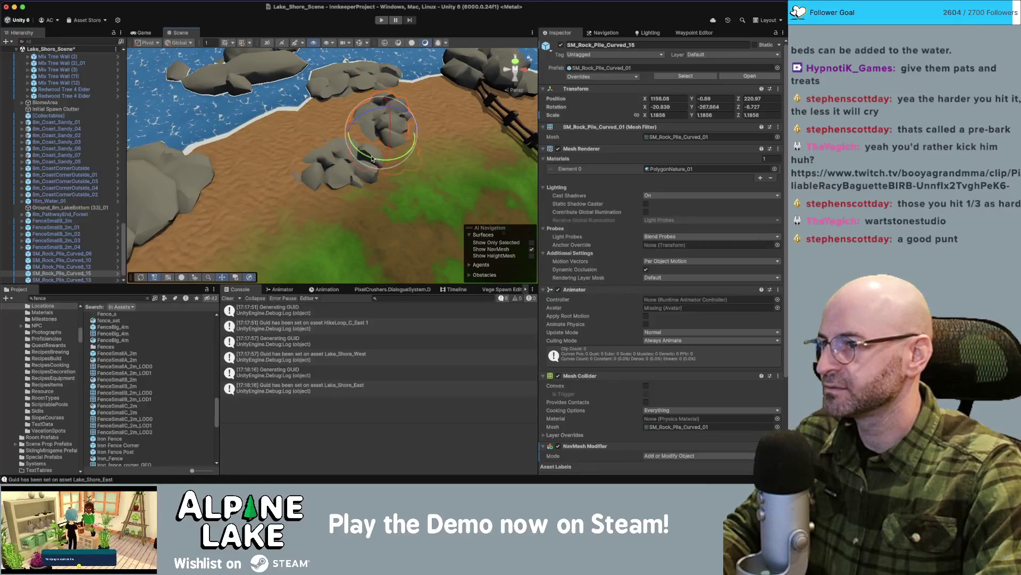
mouse_move(373, 158)
left_mouse_down()
mouse_move(390, 201)
mouse_move(386, 110)
left_mouse_up()
key("w")
key("e")
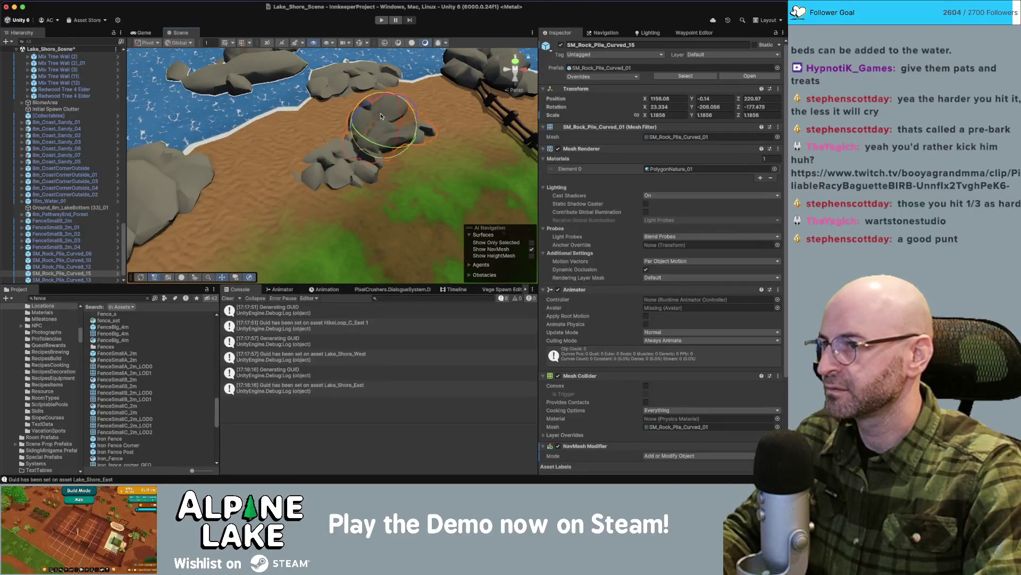
key("w")
mouse_move(383, 127)
left_mouse_down()
mouse_move(394, 106)
mouse_move(268, 146)
mouse_move(334, 161)
mouse_move(386, 105)
left_mouse_up()
Duplicate again as SM_Rock_Pile_Curved_16 and place it beside the other rock piles.
key("ctrl+d")
key("e")
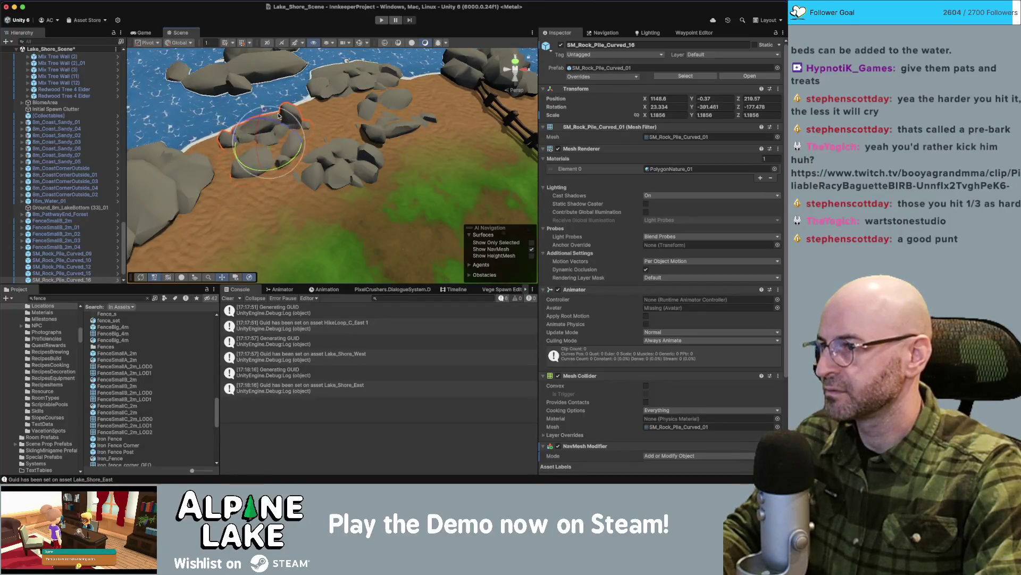
key("w")
left_click_drag(261, 124, 269, 151)
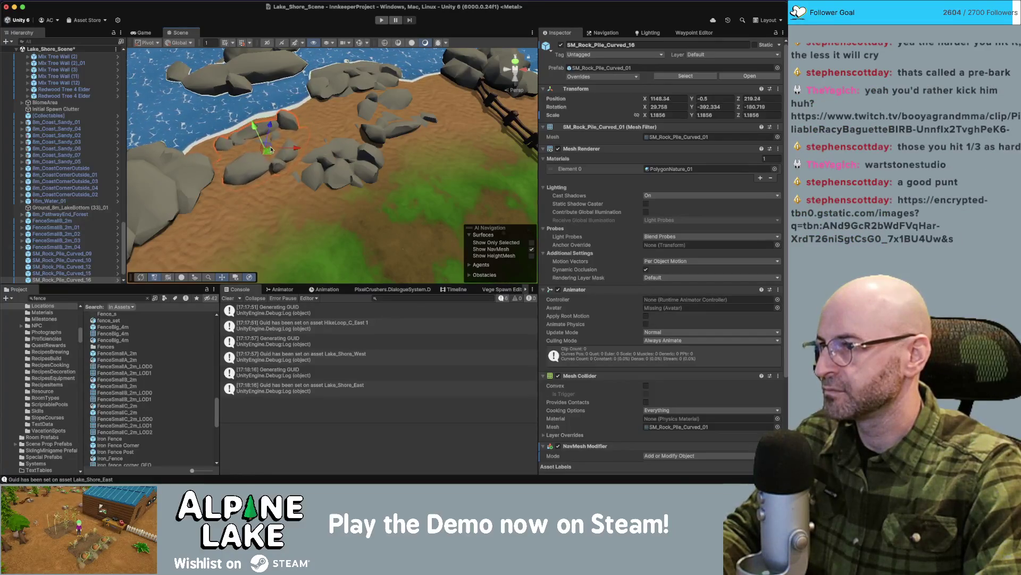
scroll(266, 151, "down", 3)
left_click(263, 151)
scroll(262, 150, "up", 3)
scroll(262, 150, "down", 5)
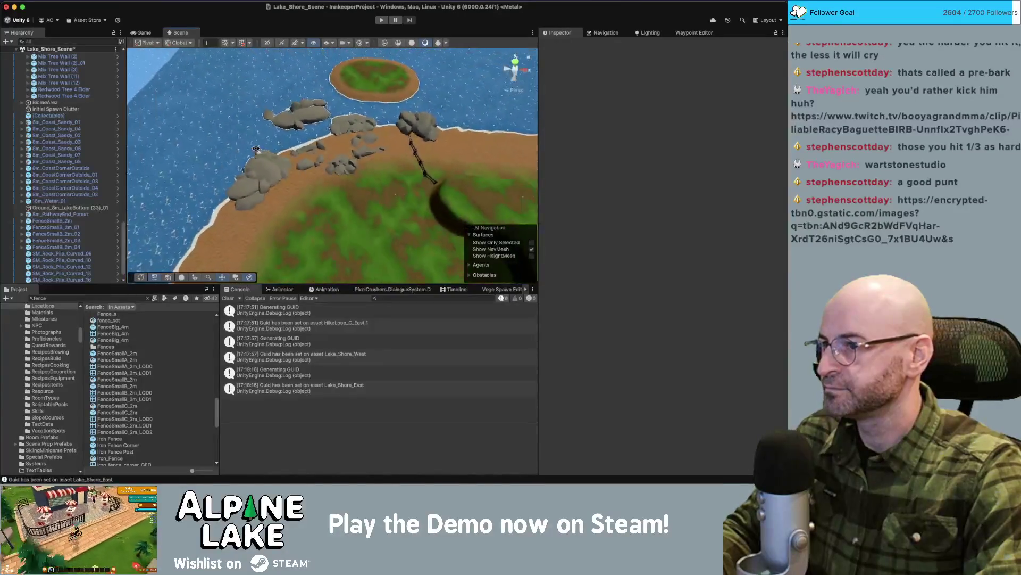
scroll(282, 148, "up", 6)
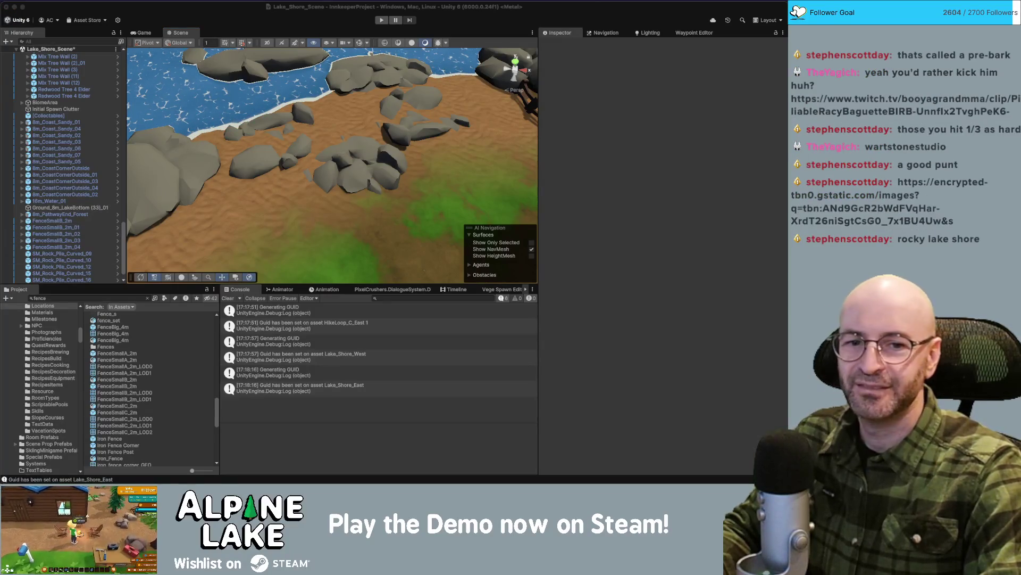
left_click_drag(452, 83, 272, 70)
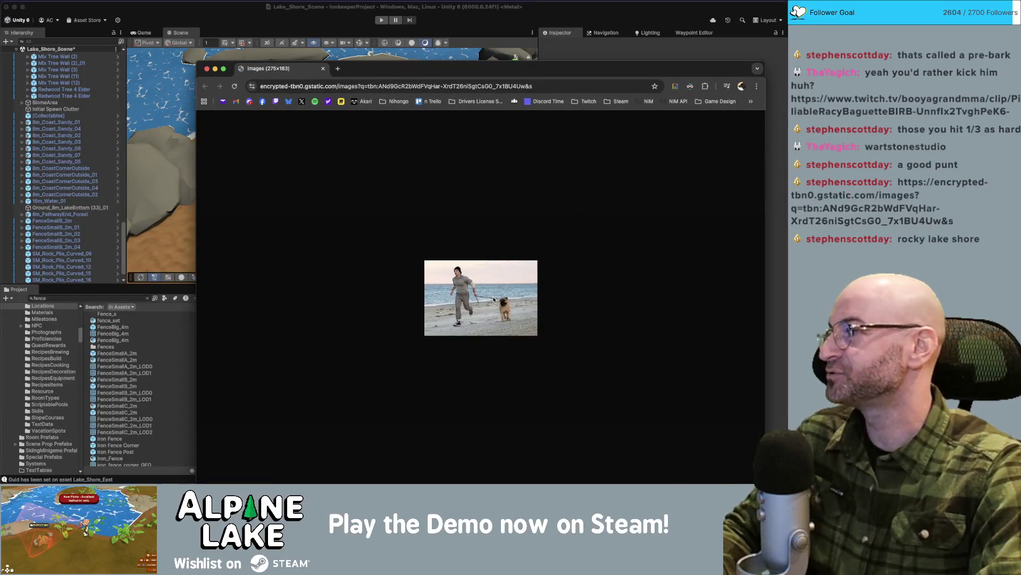
Close the beach photo tab and switch back to the Unity editor.
left_click_drag(486, 74, 445, 71)
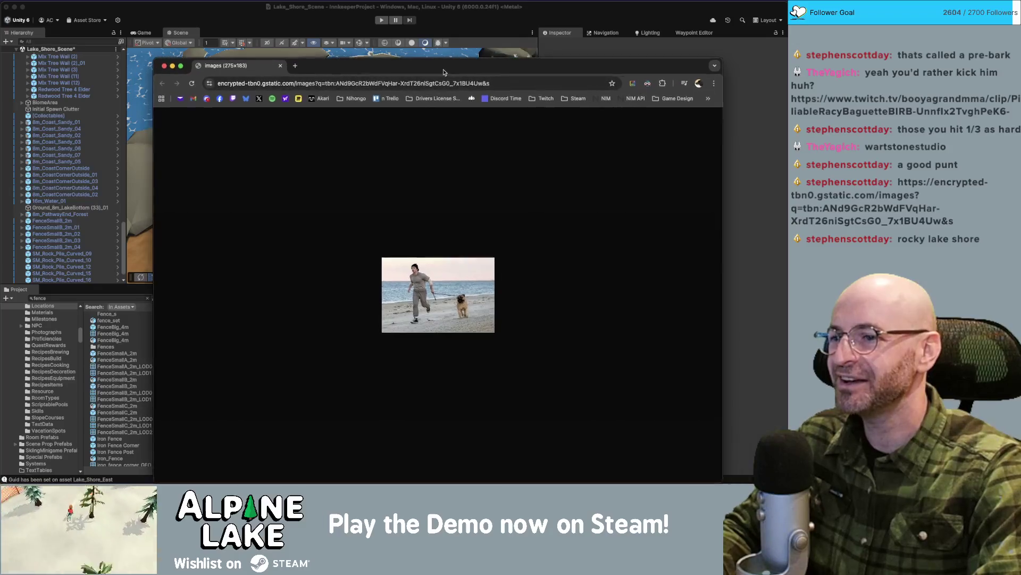
key("super+w")
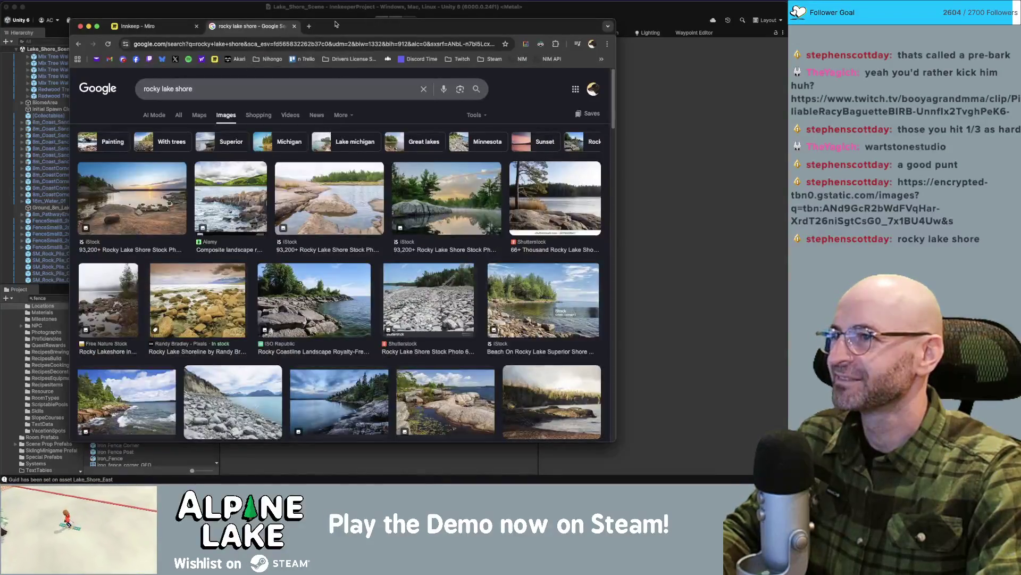
key("super+Tab")
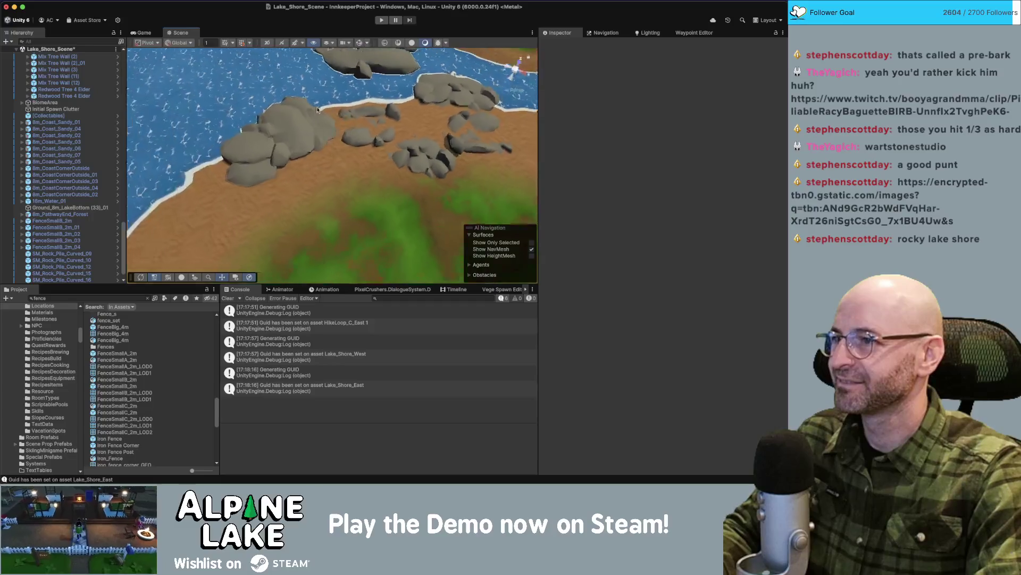
Sink SM_Rock_Pile_Curved_10 slightly and nudge SM_Rock_Pile_Curved_14 to the left.
left_click(307, 138)
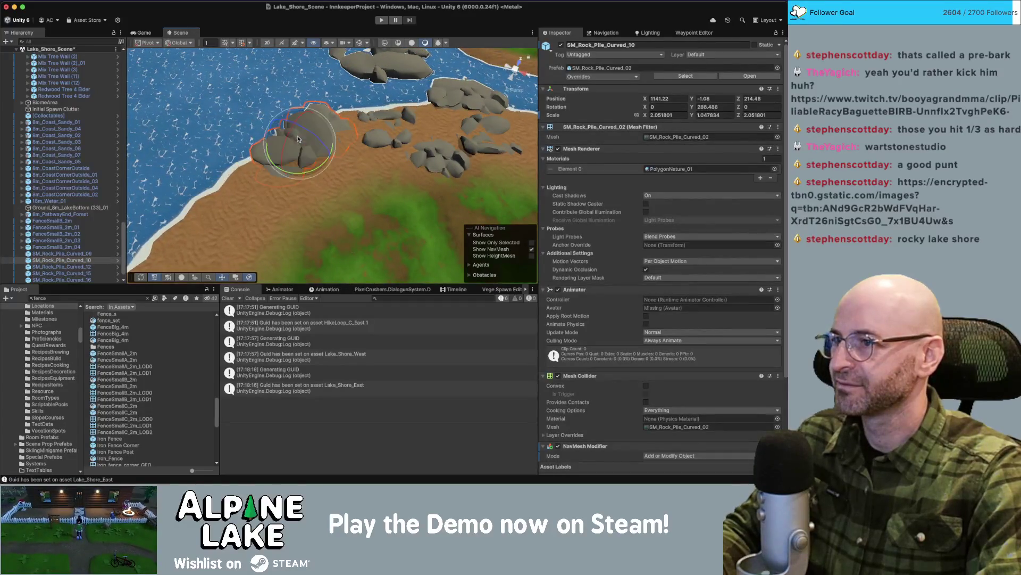
left_click_drag(299, 133, 297, 136)
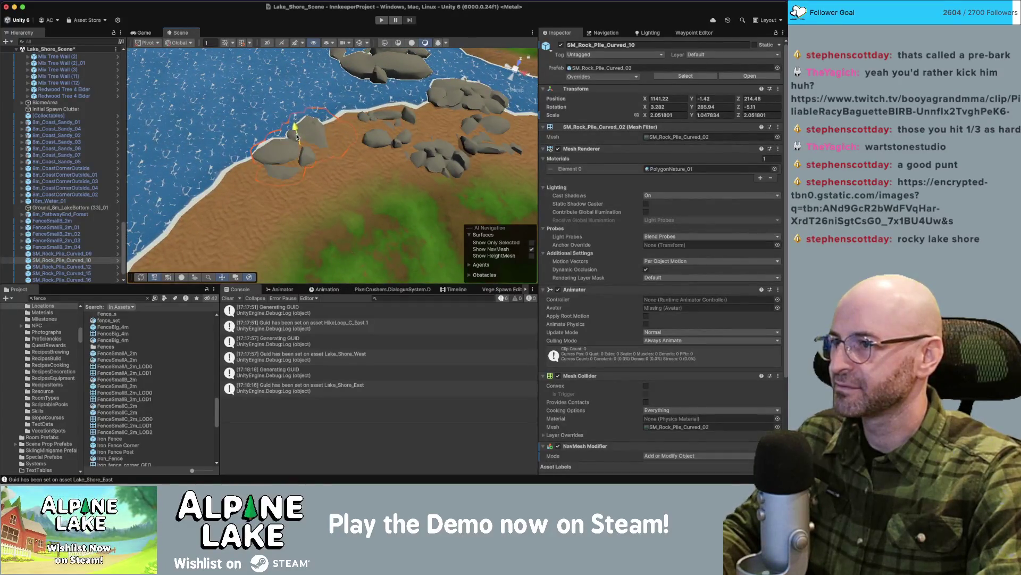
left_click(298, 136)
scroll(341, 128, "down", 5)
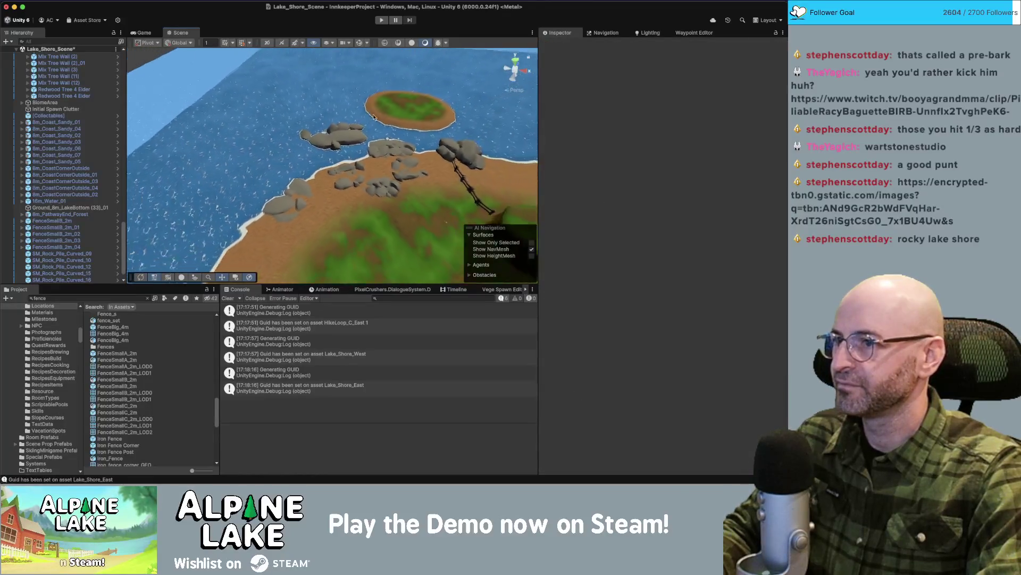
left_click(390, 144)
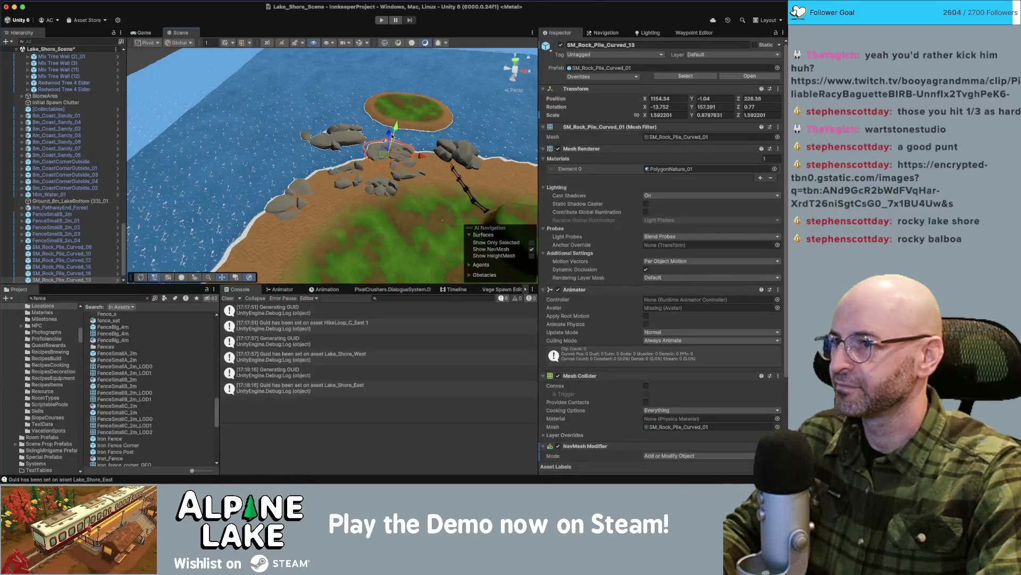
left_click(344, 139)
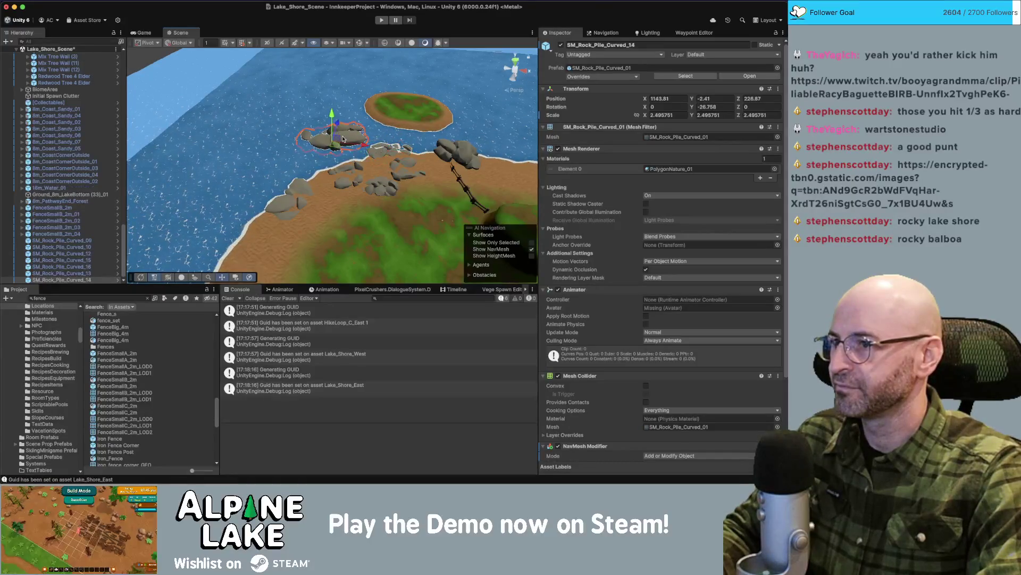
mouse_move(343, 140)
left_mouse_down()
mouse_move(322, 148)
mouse_move(372, 161)
mouse_move(340, 208)
mouse_move(353, 230)
mouse_move(317, 231)
left_mouse_up()
Duplicate SM_Rock_Pile_Curved_09 and move the copy onto the shore, undoing an unwanted tilt.
left_click(333, 162)
key("super+d")
key("w")
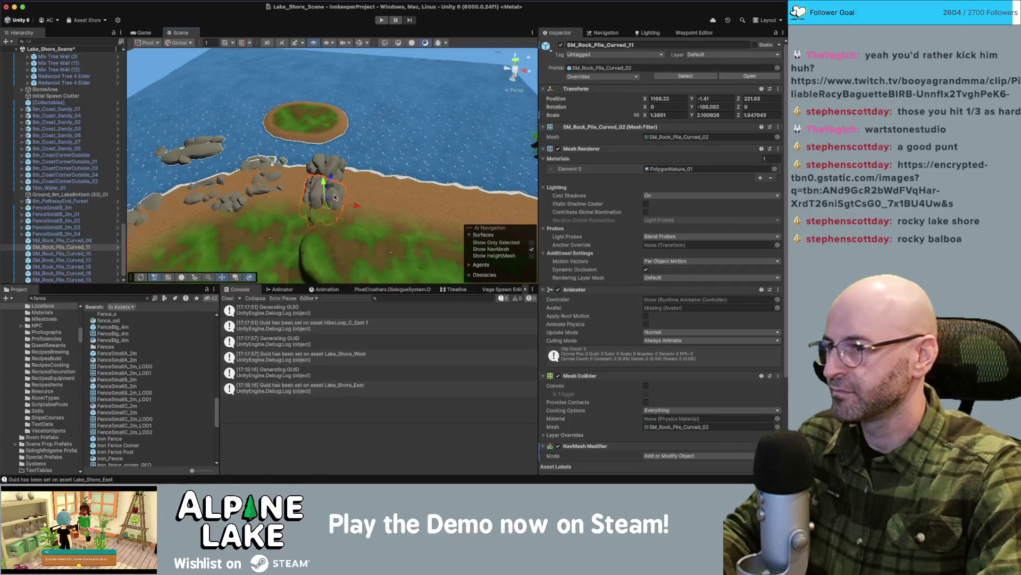
mouse_move(334, 198)
left_mouse_down()
mouse_move(348, 202)
mouse_move(347, 183)
left_mouse_up()
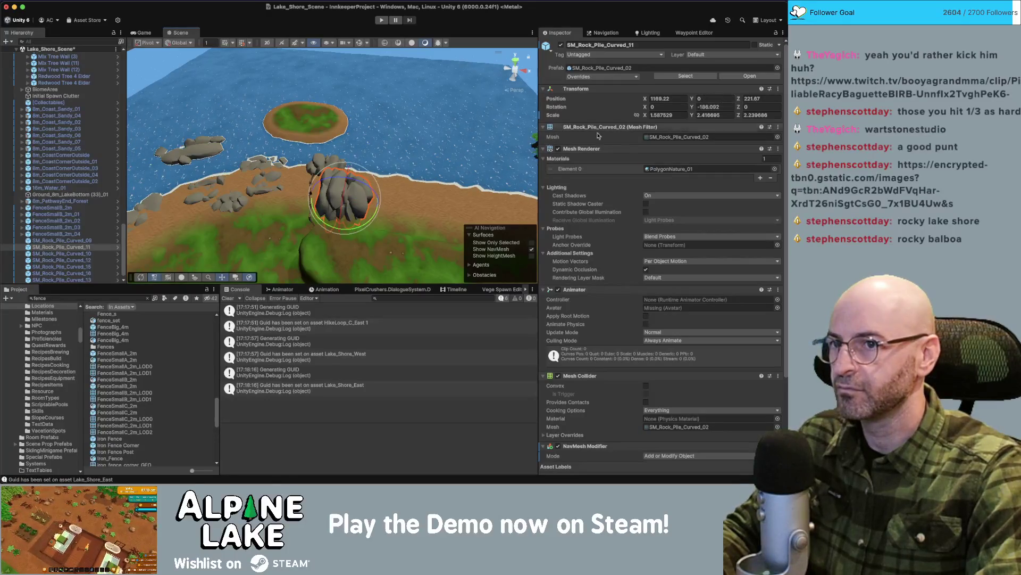
key("e")
scroll(330, 193, "up", 2)
mouse_move(330, 193)
left_mouse_down()
mouse_move(343, 143)
mouse_move(318, 183)
mouse_move(335, 180)
mouse_move(330, 147)
mouse_move(348, 184)
left_mouse_up()
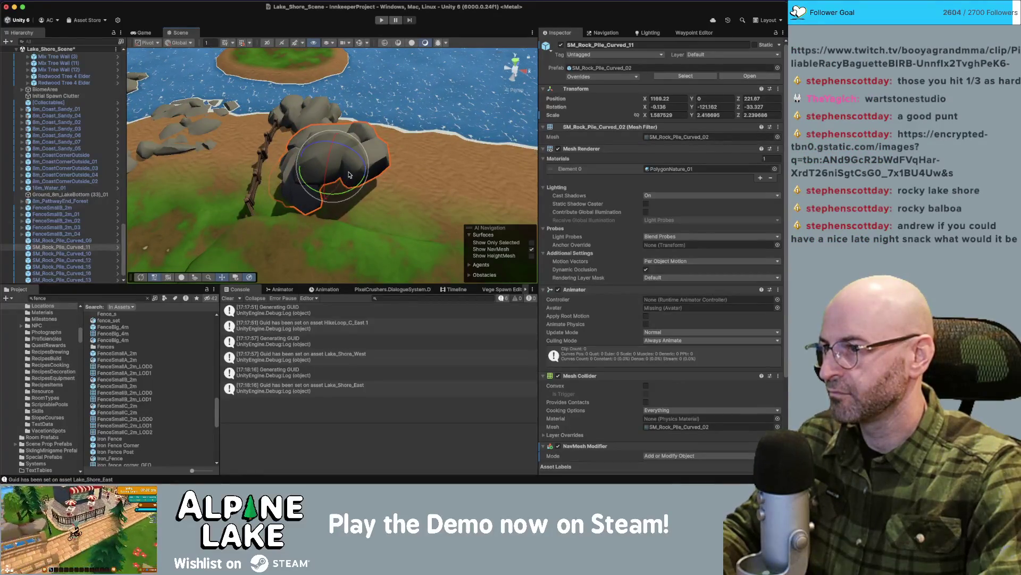
key("super+z")
key("super+z")
Turn the rock pile on the sandy shore to a new angle.
mouse_move(349, 174)
left_mouse_down()
mouse_move(336, 124)
mouse_move(424, 140)
mouse_move(260, 101)
left_mouse_up()
left_click(334, 84)
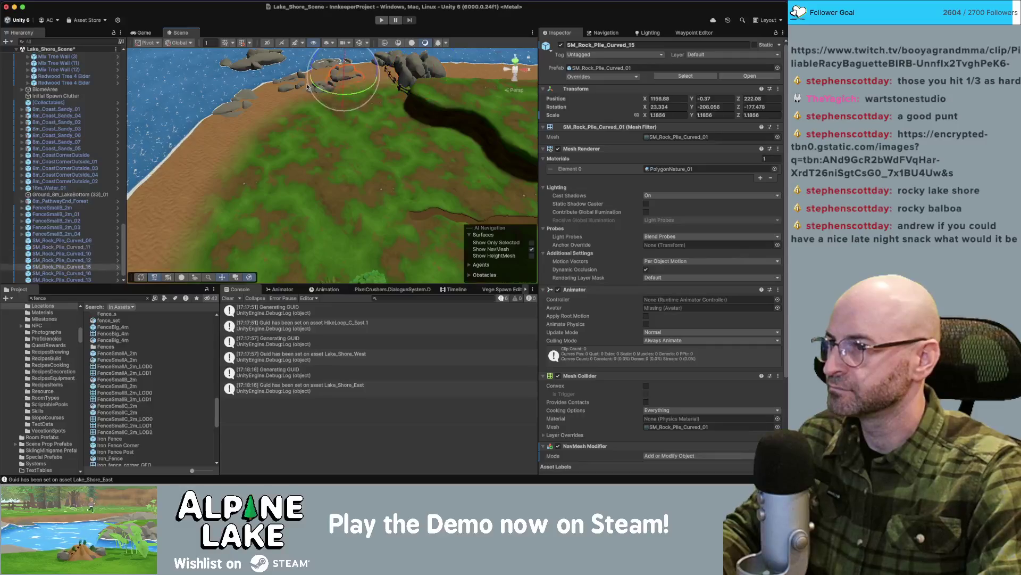
key("f")
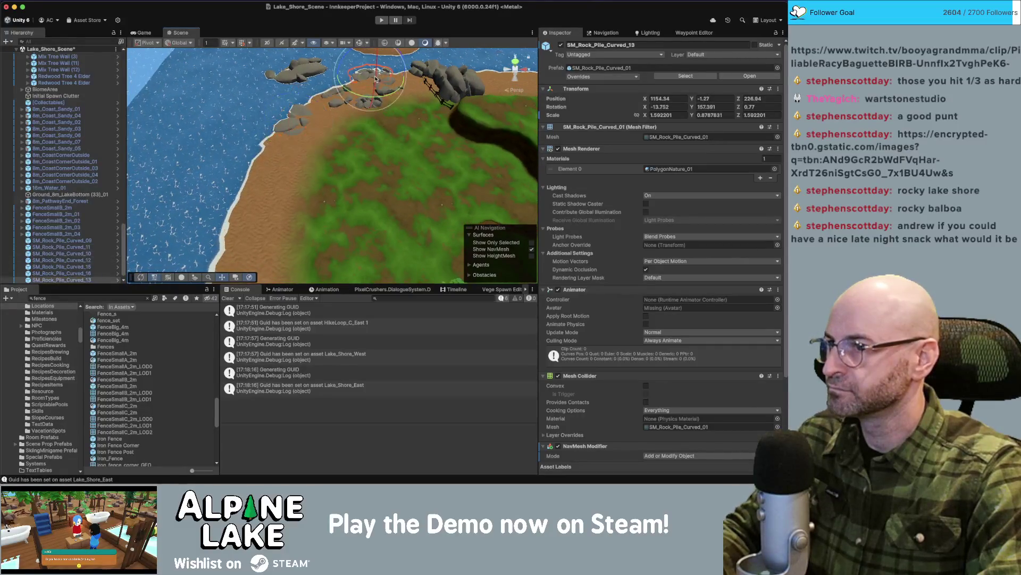
left_click(268, 191)
key("e")
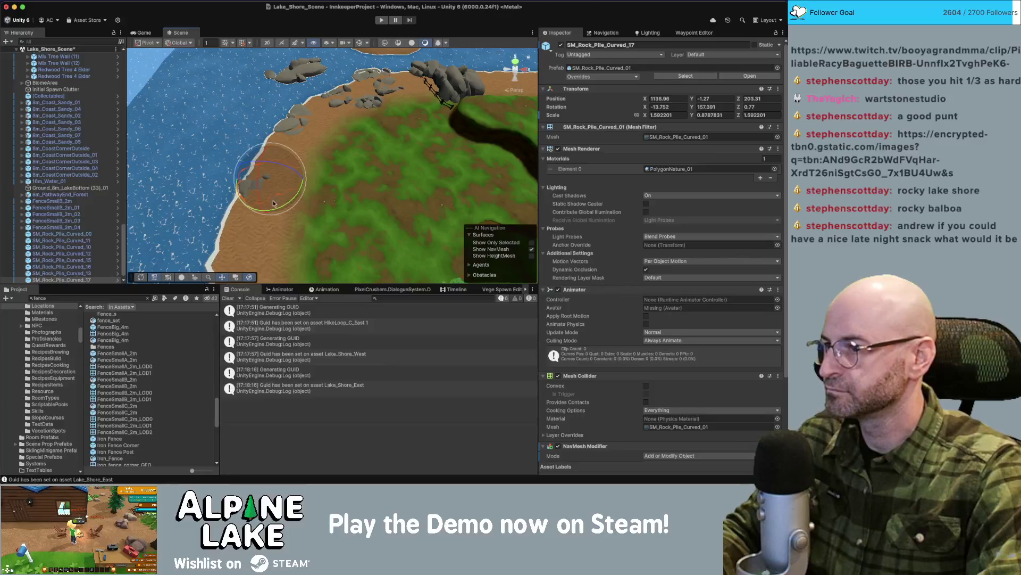
left_click_drag(268, 190, 242, 192)
key("w")
Enlarge SM_Rock_Pile_Curved_17 uniformly to a scale of about 2.45.
left_click(245, 198)
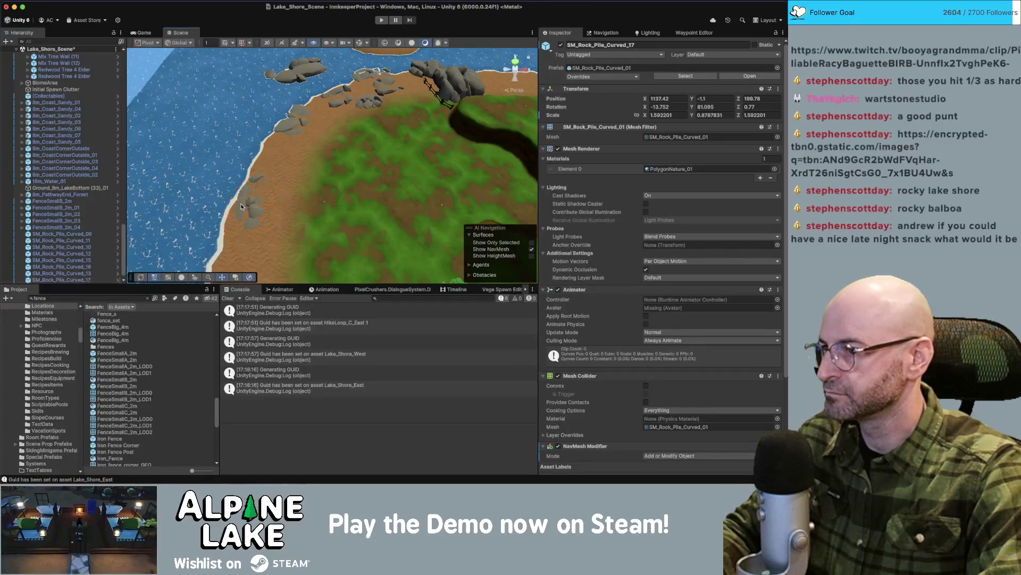
left_click(255, 207)
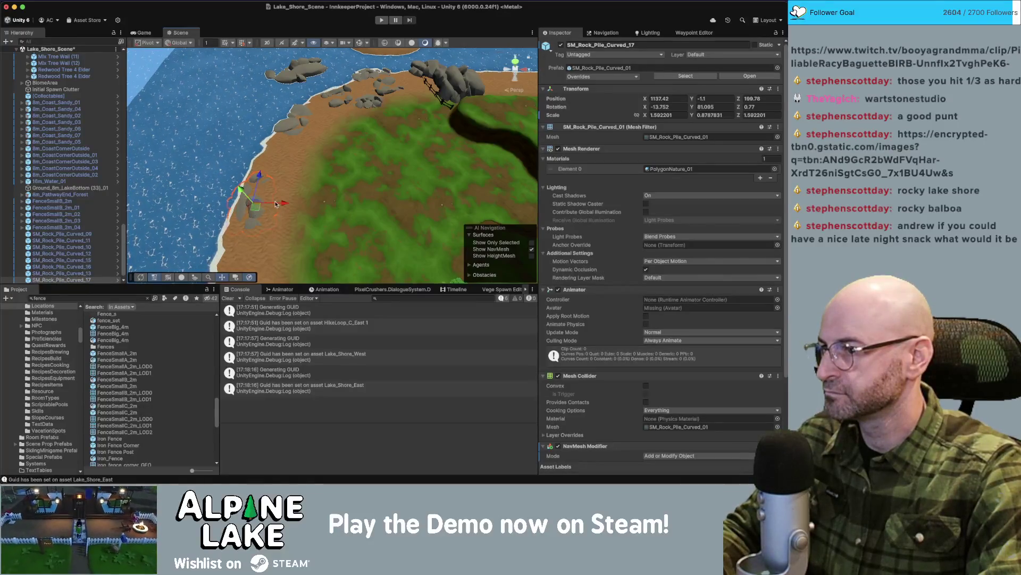
key("w")
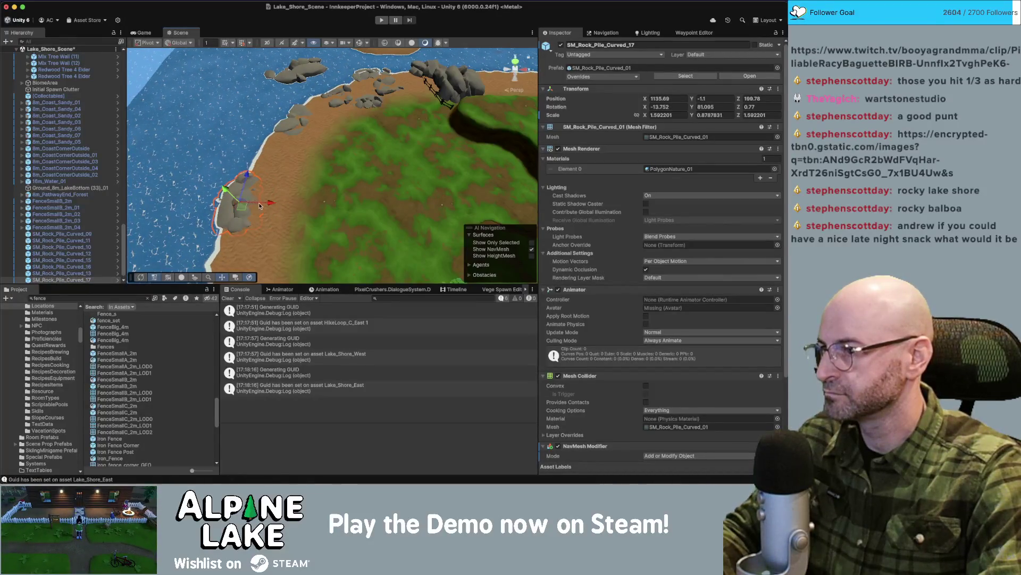
key("r")
mouse_move(240, 204)
left_mouse_down()
mouse_move(267, 202)
mouse_move(236, 203)
mouse_move(249, 218)
mouse_move(243, 169)
left_mouse_up()
left_click(249, 218)
scroll(243, 169, "down", 10)
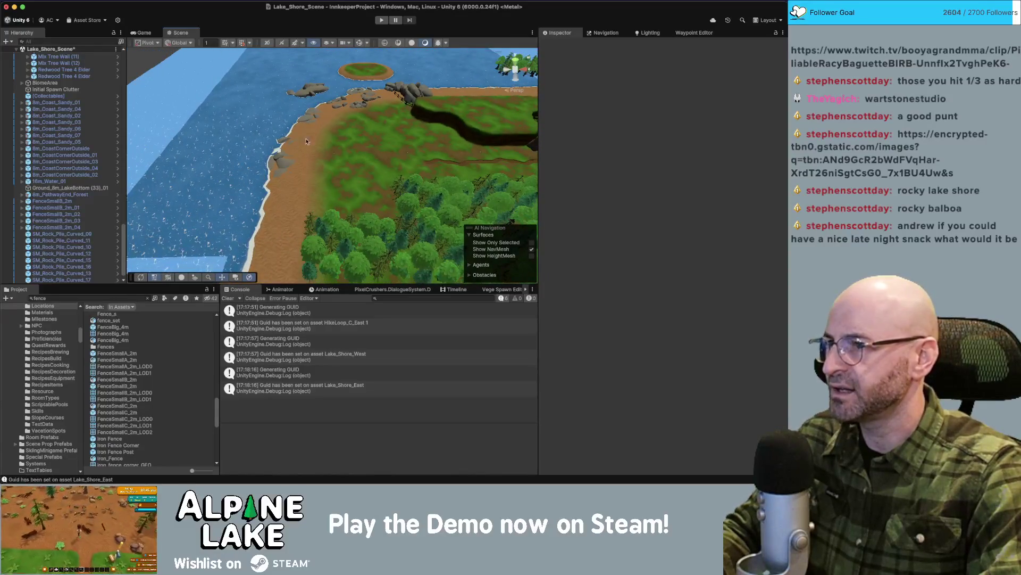
Rotate SM_Rock_Pile_Curved_18 and reduce its Y scale so it sits flatter in the ground.
left_click(276, 205)
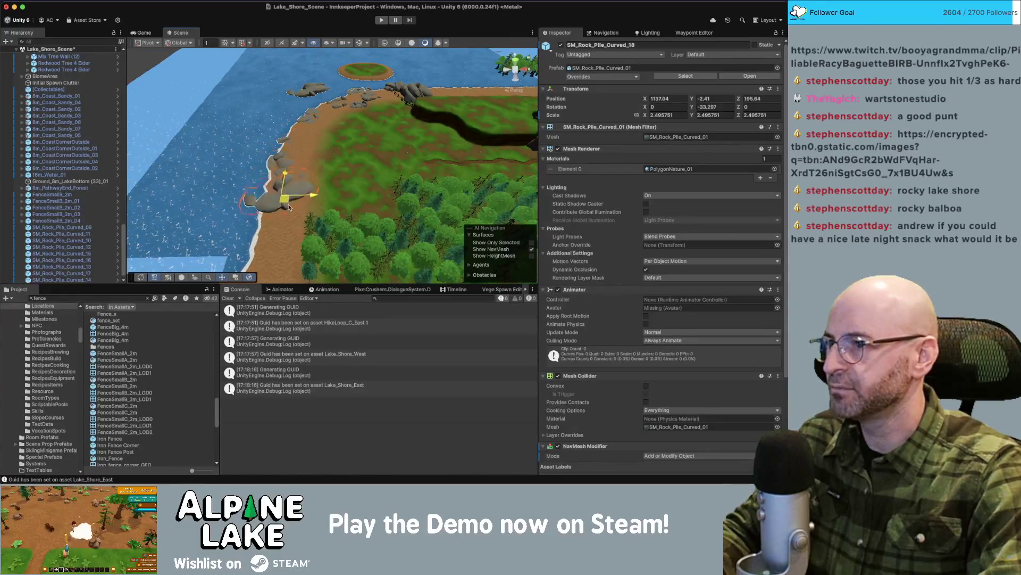
key("e")
mouse_move(295, 216)
left_mouse_down()
mouse_move(286, 209)
mouse_move(304, 191)
mouse_move(279, 188)
mouse_move(281, 208)
left_mouse_up()
key("w")
key("r")
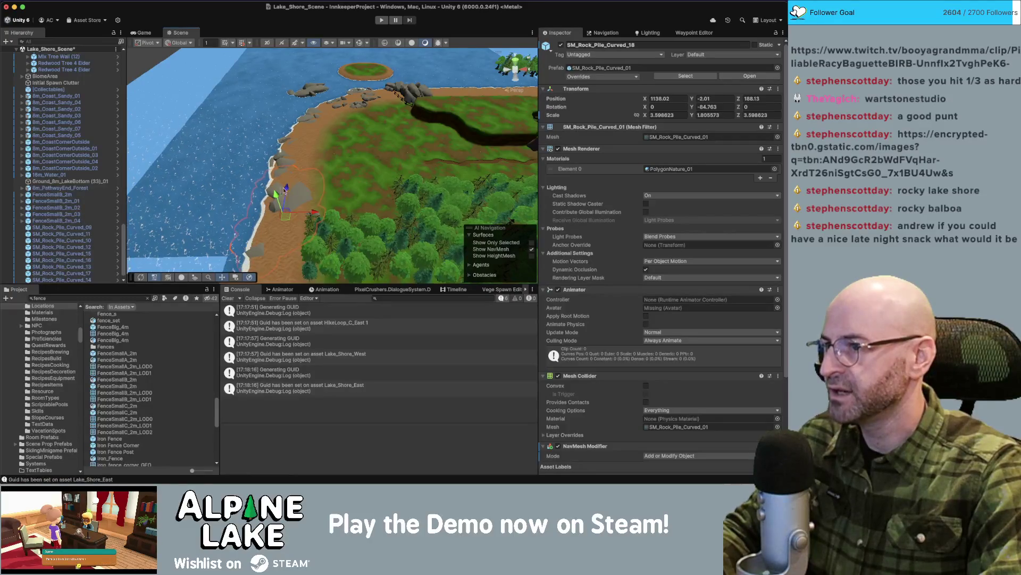
mouse_move(280, 197)
left_mouse_down()
mouse_move(379, 140)
mouse_move(342, 156)
mouse_move(343, 168)
mouse_move(309, 199)
mouse_move(367, 158)
mouse_move(317, 200)
mouse_move(397, 207)
left_mouse_up()
key("f")
Duplicate SM_Rock_Pile_Curved_12 with Ctrl+D and start rotating the copy.
left_click(375, 154)
key("ctrl+d")
key("e")
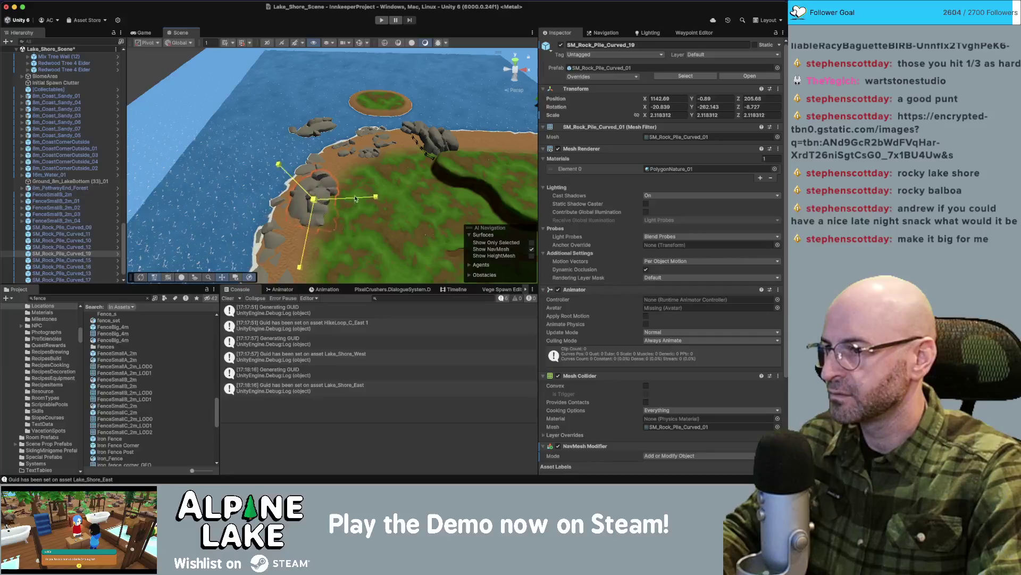
mouse_move(312, 186)
left_mouse_down()
mouse_move(388, 131)
mouse_move(358, 148)
left_mouse_up()
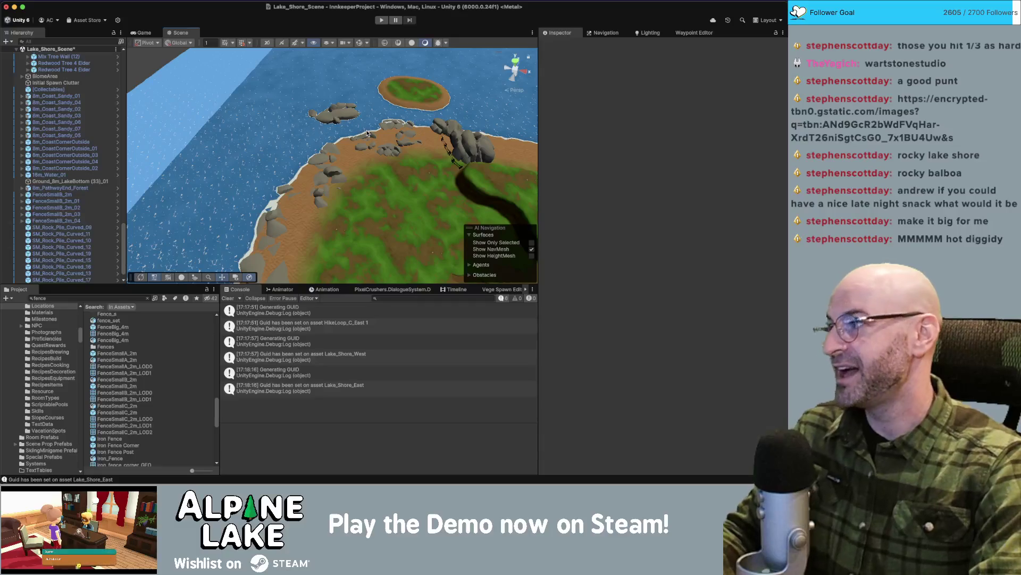
Move SM_Rock_Pile_Curved_14 to the edge of the small island.
left_click(346, 116)
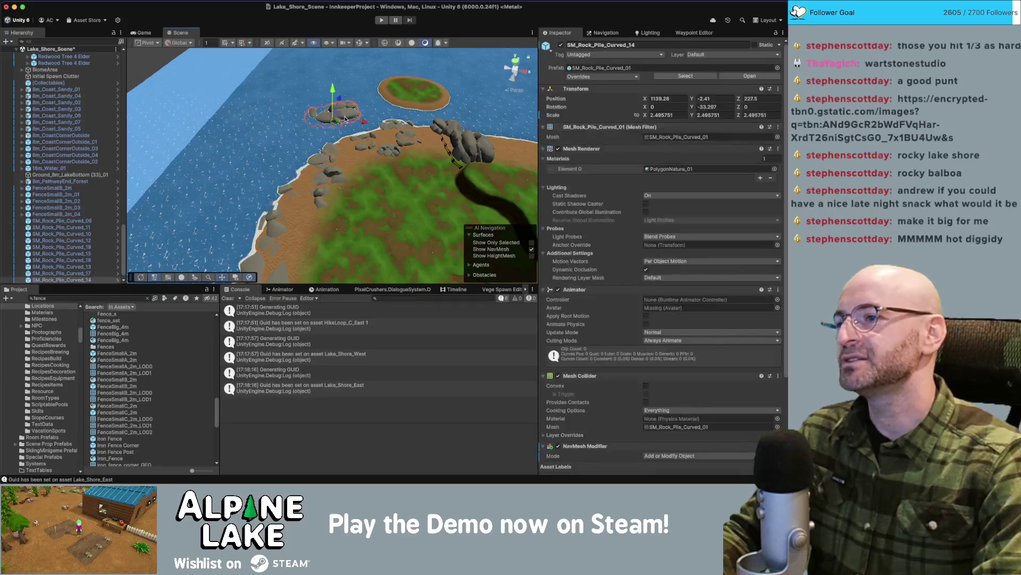
mouse_move(340, 126)
left_mouse_down()
mouse_move(324, 128)
mouse_move(347, 107)
mouse_move(326, 126)
left_mouse_up()
key("f")
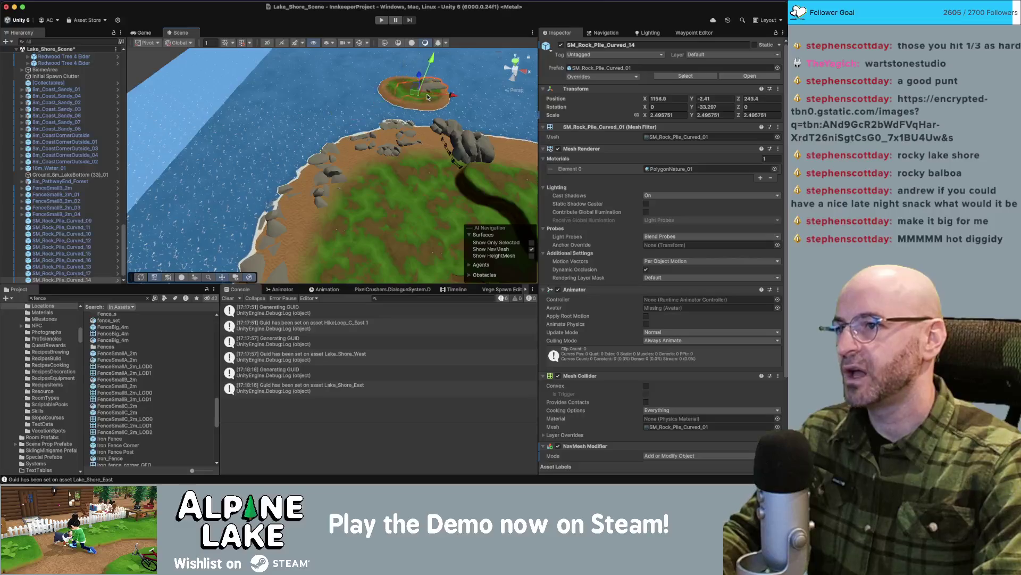
left_click_drag(341, 176, 368, 211)
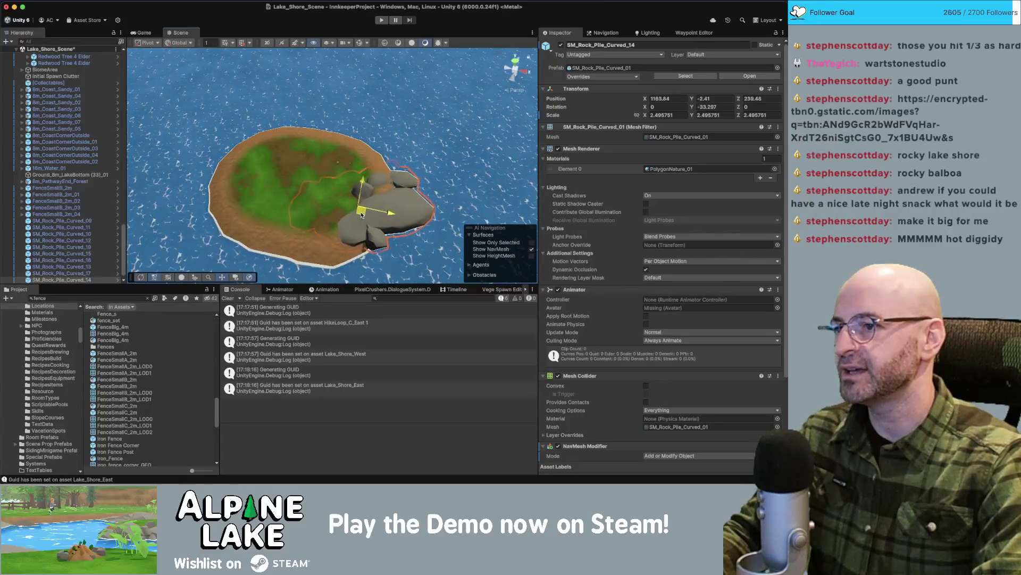
left_click(410, 206)
Sink SM_Rock_Pile_Curved_20 lower into the island, then rotate and reposition it.
scroll(379, 192, "down", 5)
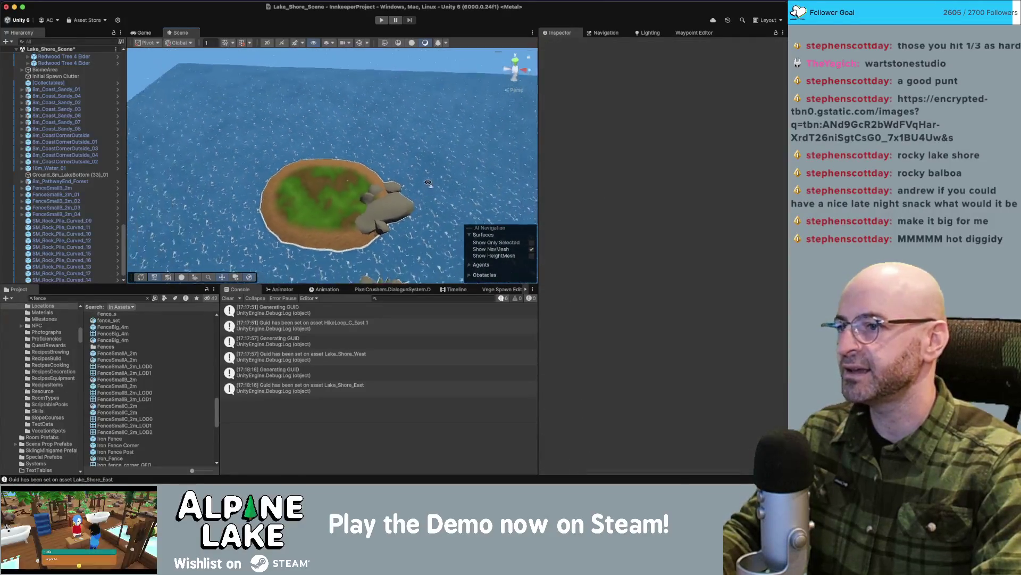
left_click(300, 130)
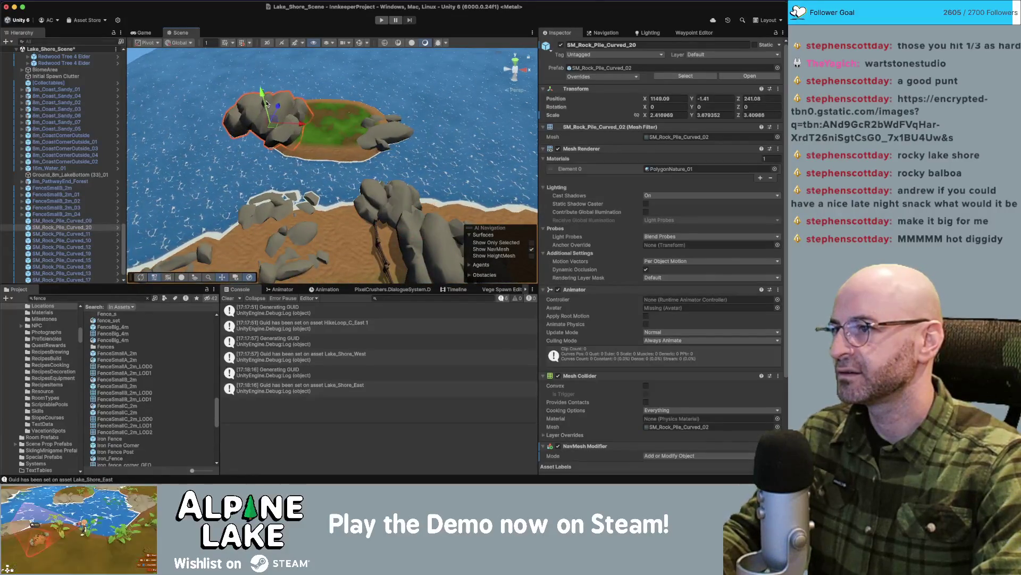
mouse_move(268, 104)
left_mouse_down()
mouse_move(267, 120)
mouse_move(327, 142)
mouse_move(308, 159)
mouse_move(315, 170)
mouse_move(323, 122)
mouse_move(291, 153)
left_mouse_up()
key("e")
key("w")
key("e")
left_click(320, 154)
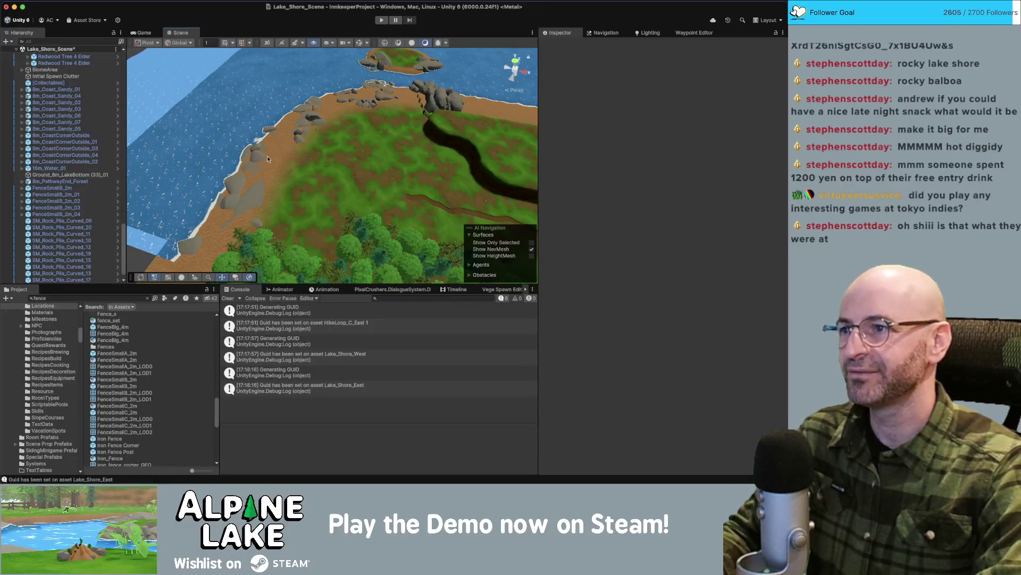
Frame SM_Rock_Pile_Curved_19, nudge it slightly along the bank and adjust its rotation.
left_click(316, 119)
key("f")
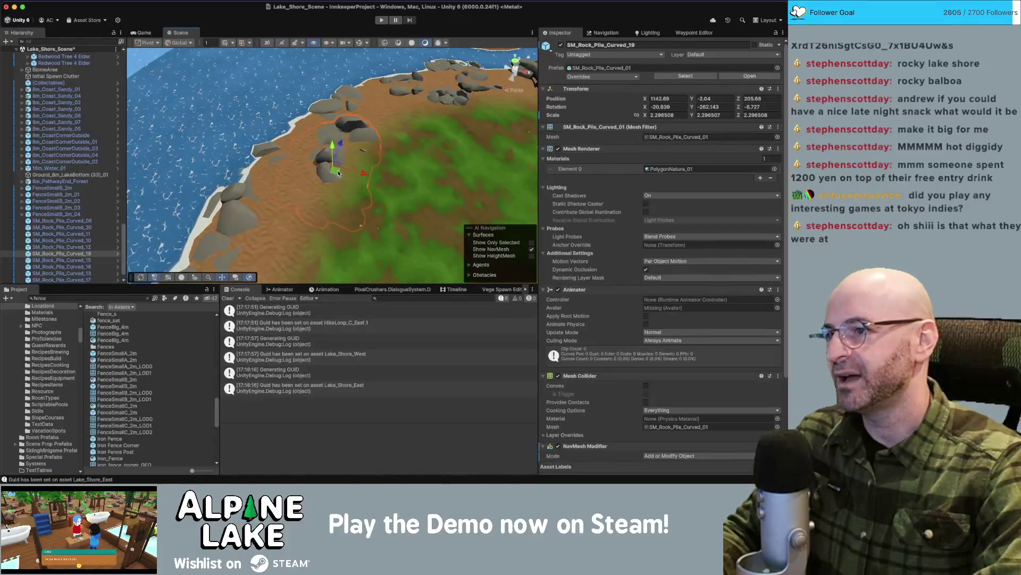
mouse_move(347, 181)
left_mouse_down()
mouse_move(325, 183)
mouse_move(294, 143)
mouse_move(409, 139)
mouse_move(344, 144)
left_mouse_up()
key("e")
key("w")
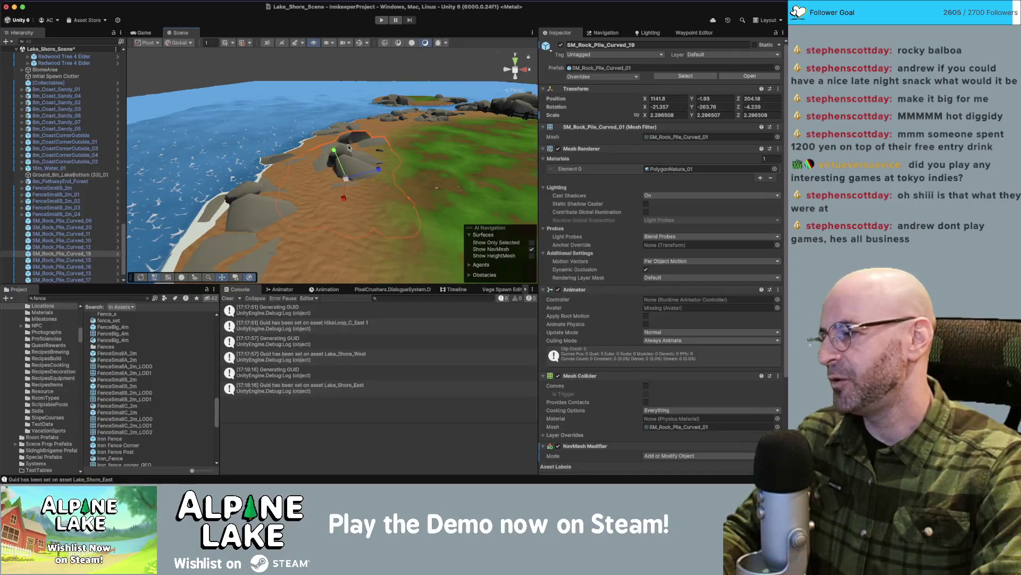
mouse_move(359, 144)
left_mouse_down()
mouse_move(330, 122)
mouse_move(281, 167)
left_mouse_up()
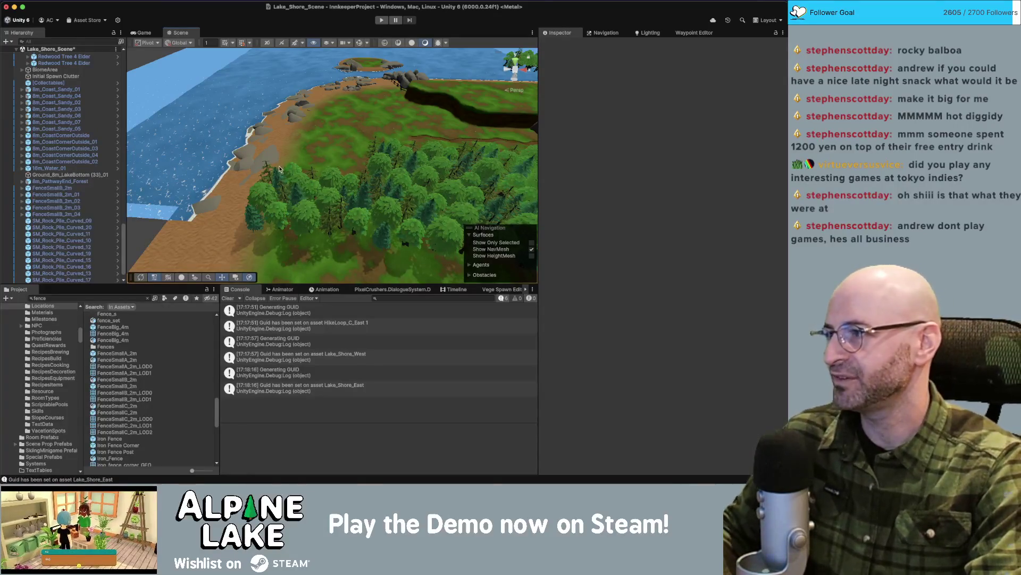
Drag SM_Rock_Pile_Curved_21 from the cliff top down to the shoreline and lower its Y position.
left_click_drag(321, 153, 370, 116)
left_click(409, 76)
left_click(410, 84)
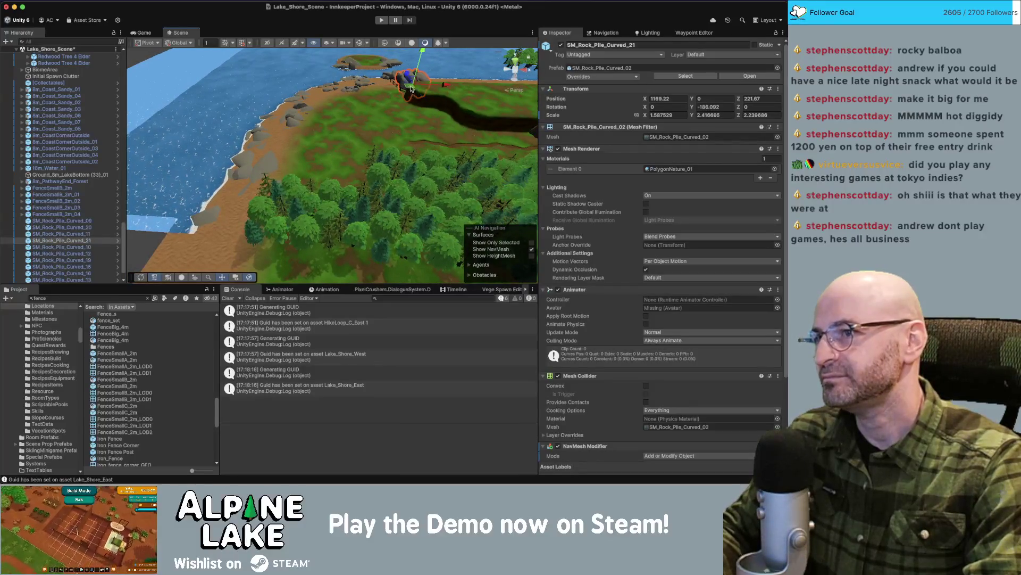
left_click_drag(411, 89, 230, 193)
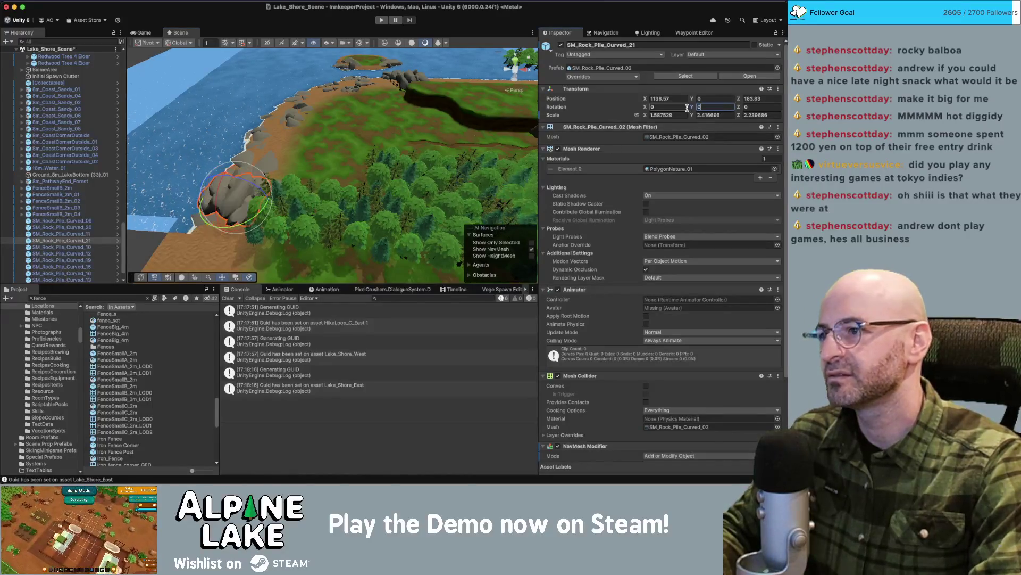
key("w")
scroll(325, 179, "up", 3)
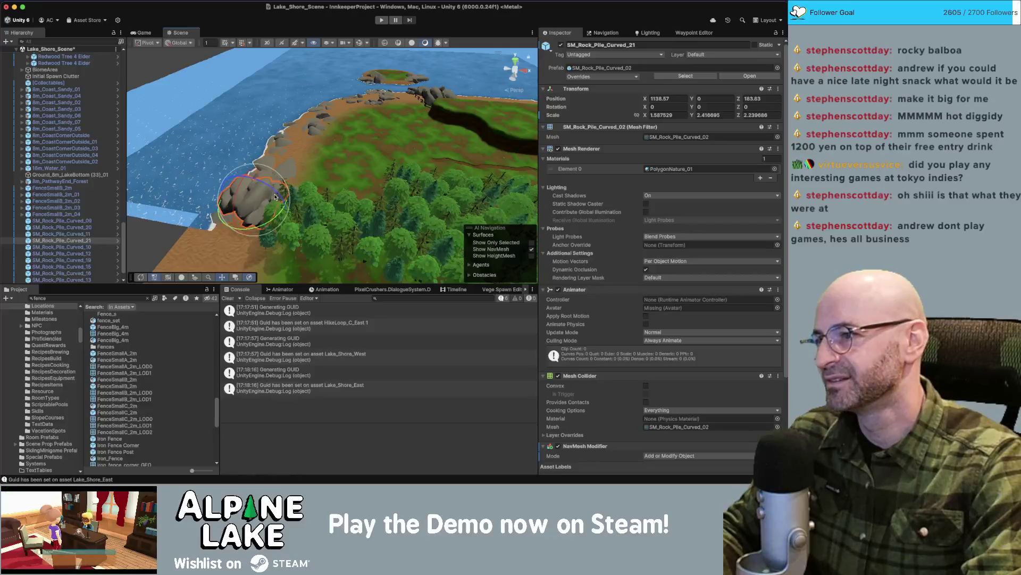
key("f")
mouse_move(332, 154)
left_mouse_down()
mouse_move(346, 185)
mouse_move(334, 172)
mouse_move(343, 175)
left_mouse_up()
Scale SM_Rock_Pile_Curved_21 up to about 3.6 and nudge it into place along the shore.
key("r")
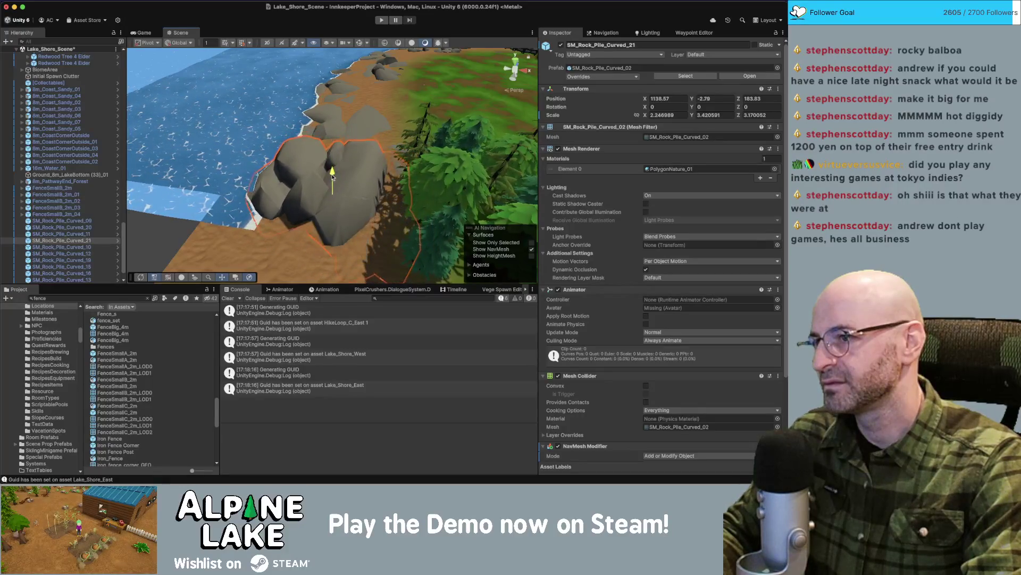
scroll(343, 176, "down", 5)
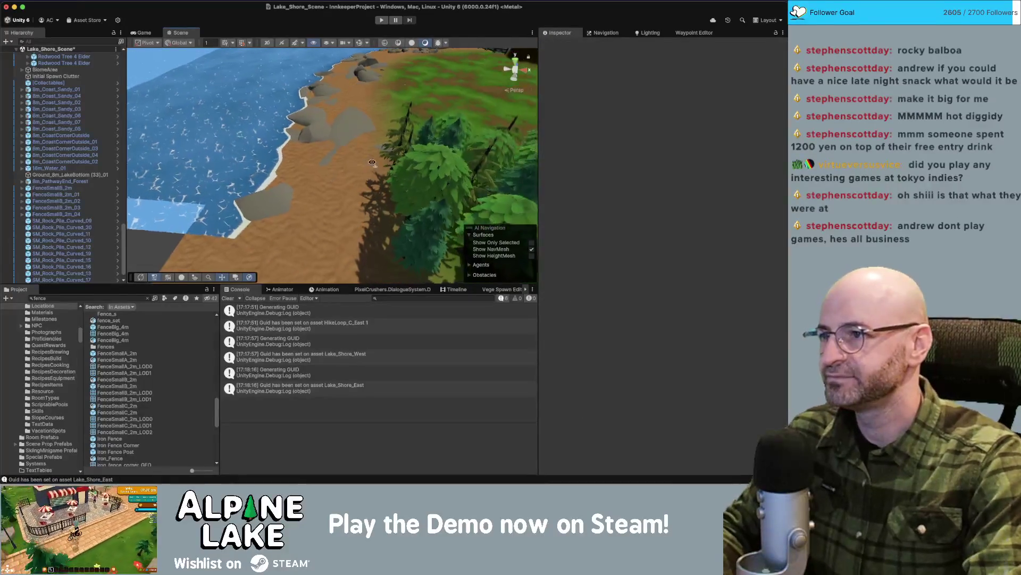
left_click(355, 150)
left_click(339, 163)
scroll(338, 162, "up", 4)
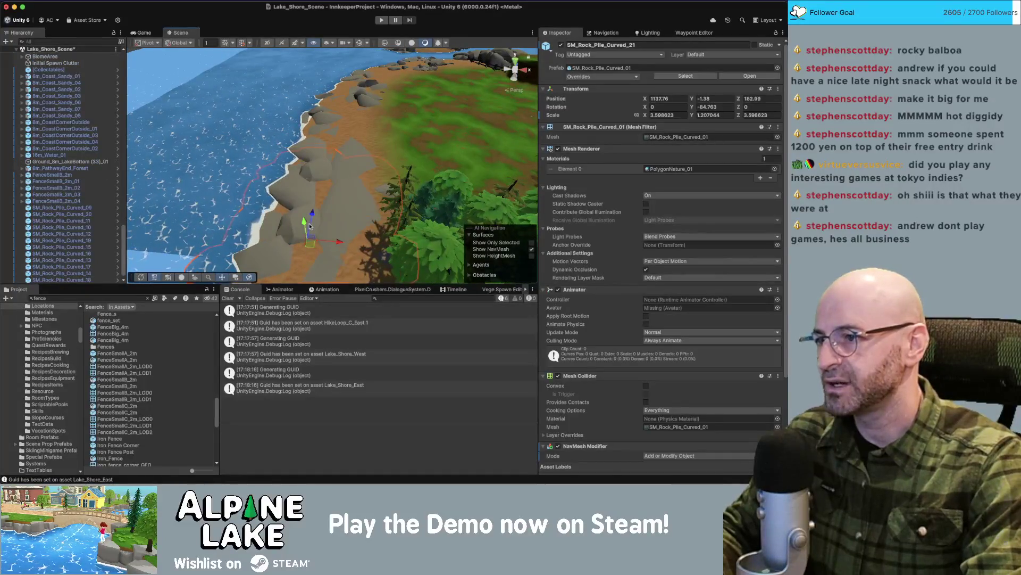
left_click_drag(334, 219, 232, 108)
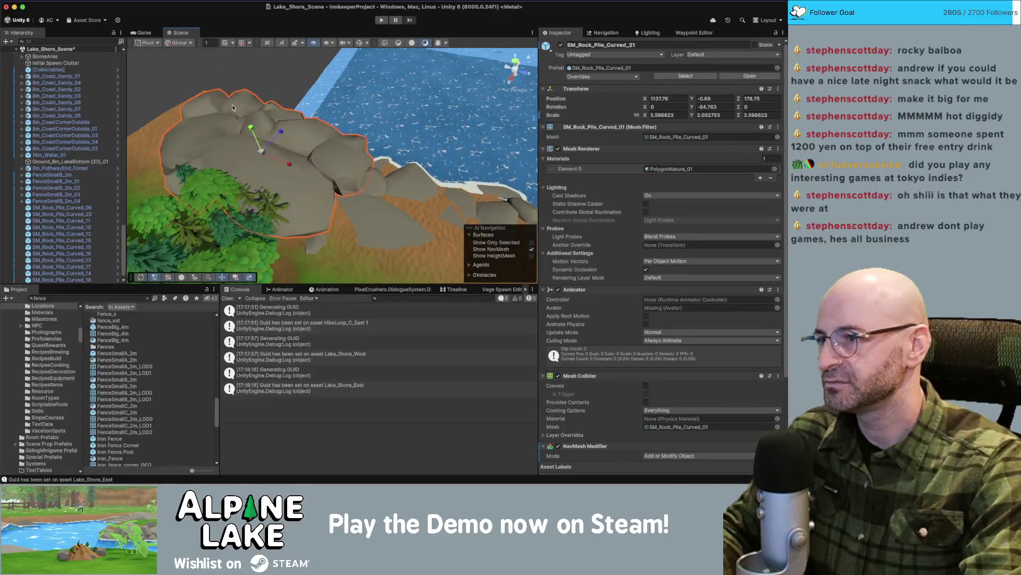
mouse_move(275, 157)
left_mouse_down()
mouse_move(255, 151)
mouse_move(442, 171)
left_mouse_up()
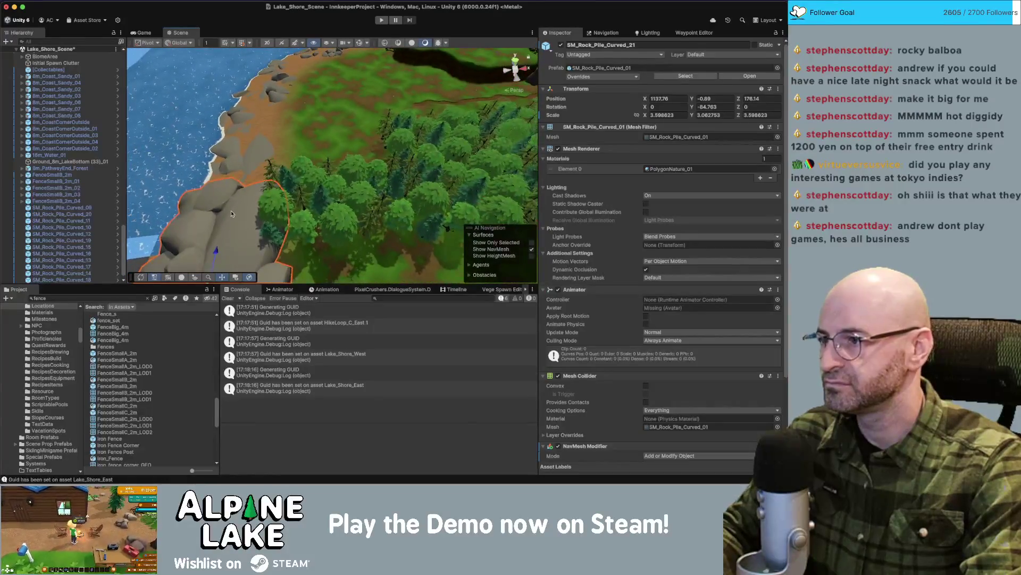
left_click(294, 201)
scroll(294, 205, "down", 5)
mouse_move(294, 205)
left_mouse_down()
mouse_move(249, 223)
mouse_move(294, 208)
mouse_move(282, 213)
left_mouse_up()
left_click(355, 154)
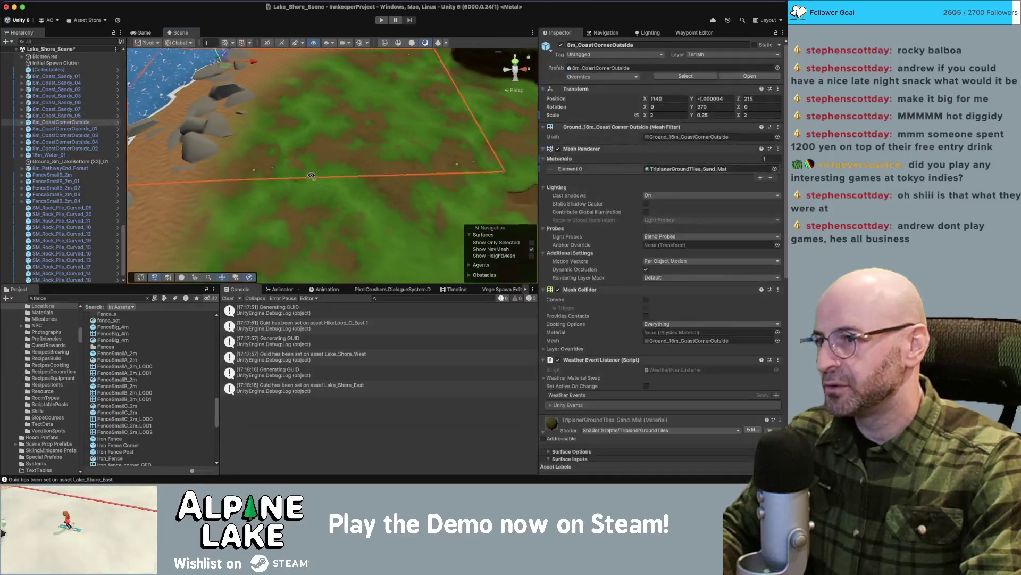
Collapse the Inn_GroundPlane and [Terrain] groups and bring the view down onto the coast tile.
left_click_drag(355, 154, 309, 181)
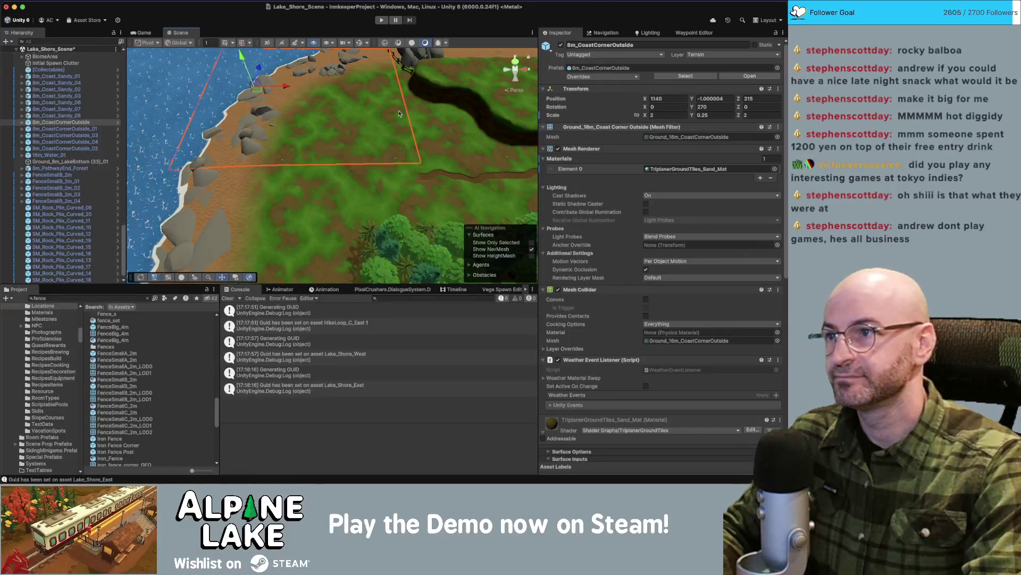
left_click_drag(223, 159, 124, 84)
scroll(69, 133, "up", 10)
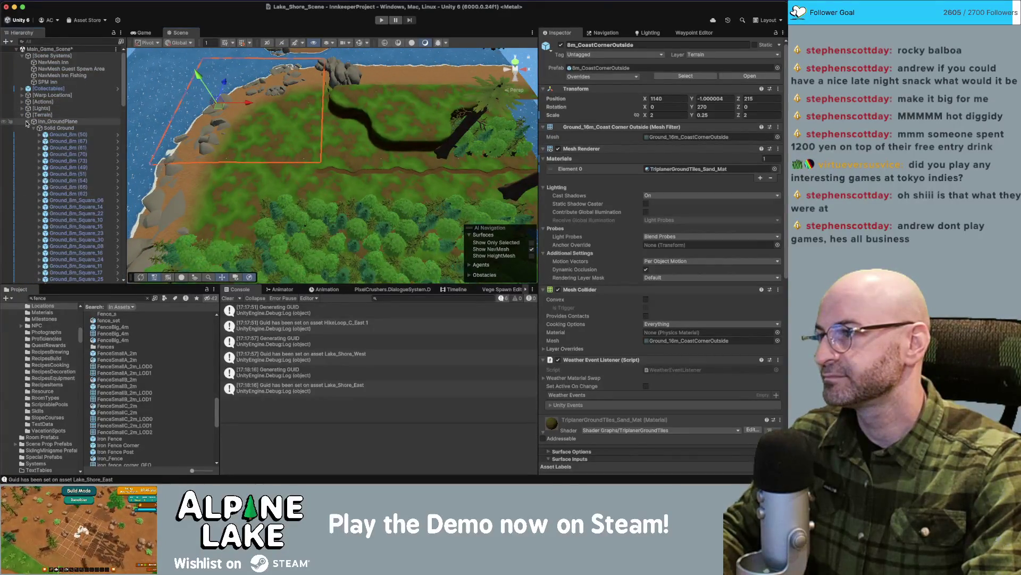
left_click(27, 121)
left_click(22, 115)
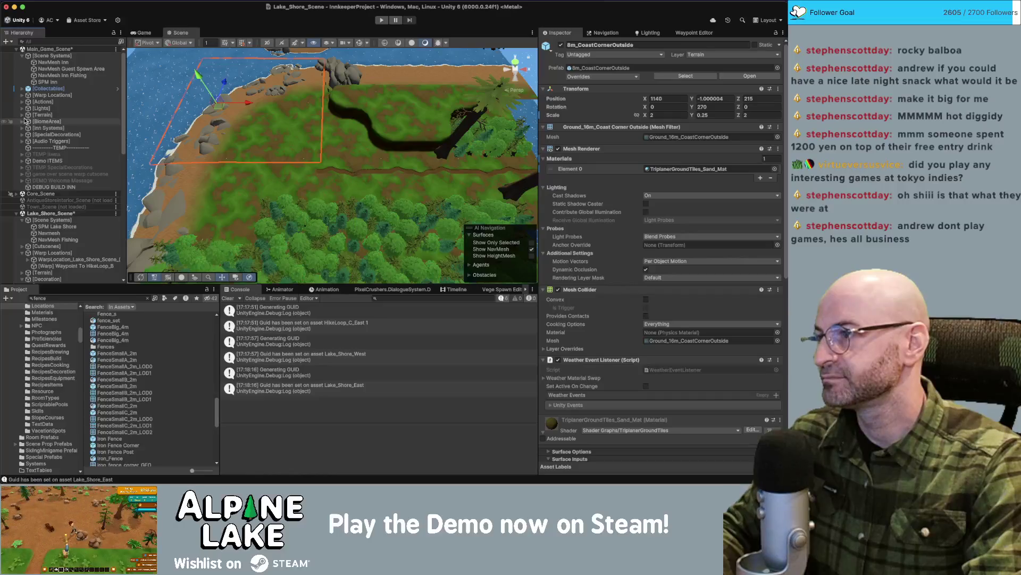
left_click_drag(202, 159, 230, 143)
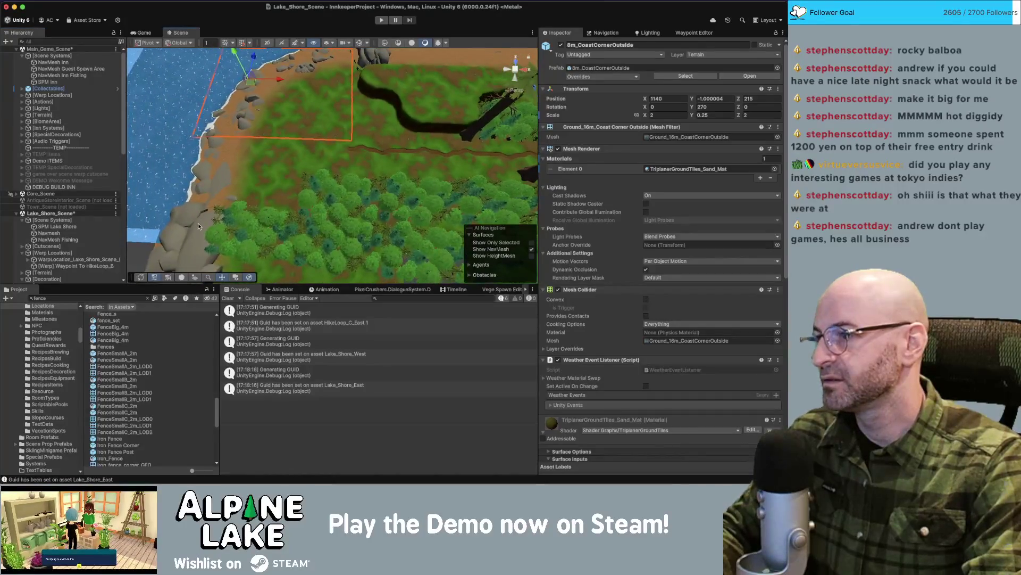
scroll(269, 150, "down", 5)
scroll(269, 150, "down", 10)
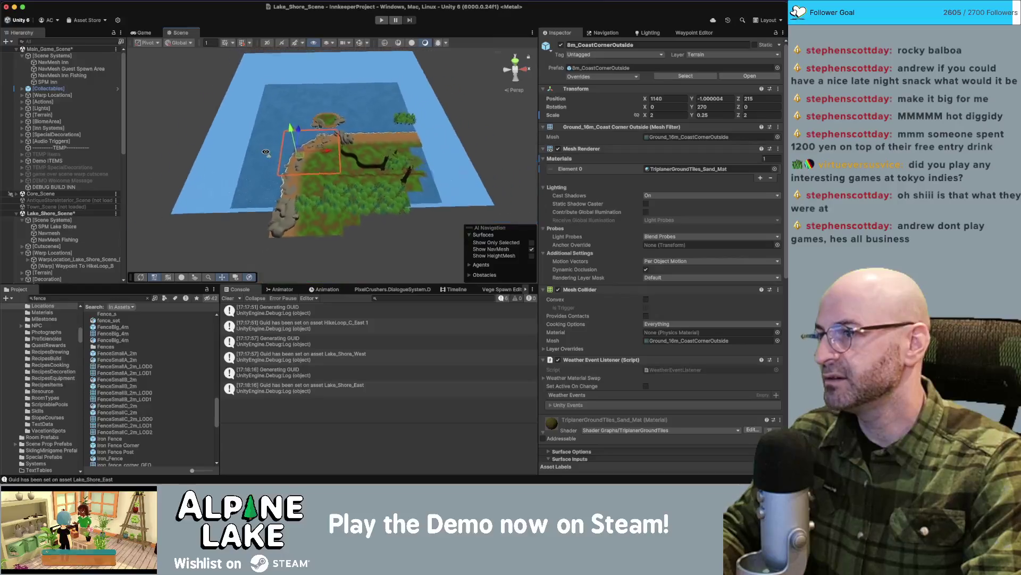
Marquee-select the lake objects, pick one SM_Rock_Pile_Curved piece, and orbit in over the shoreline.
left_click_drag(454, 216, 459, 228)
scroll(96, 173, "up", 15)
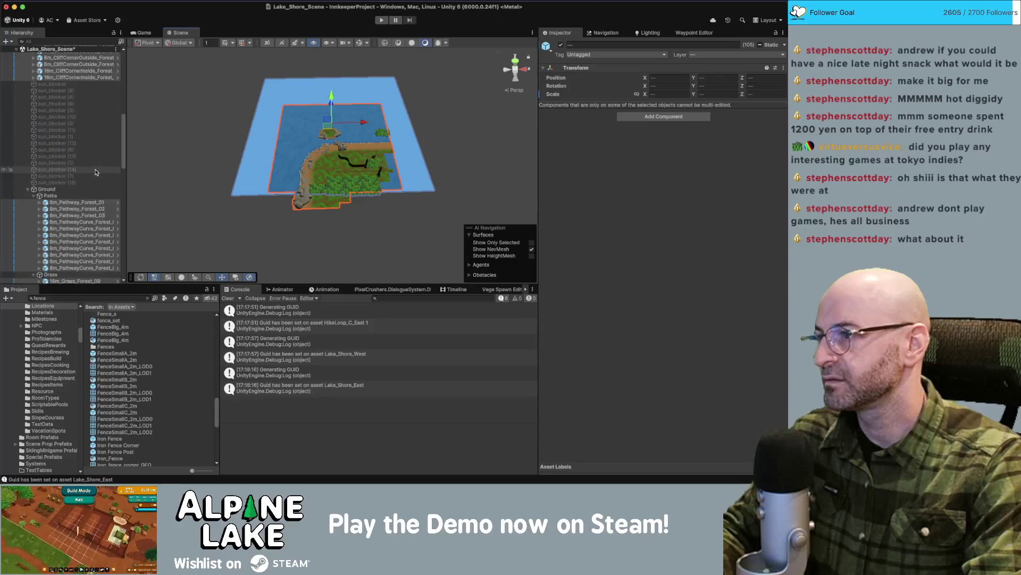
left_click(306, 184)
scroll(433, 99, "up", 10)
left_click_drag(433, 99, 300, 168)
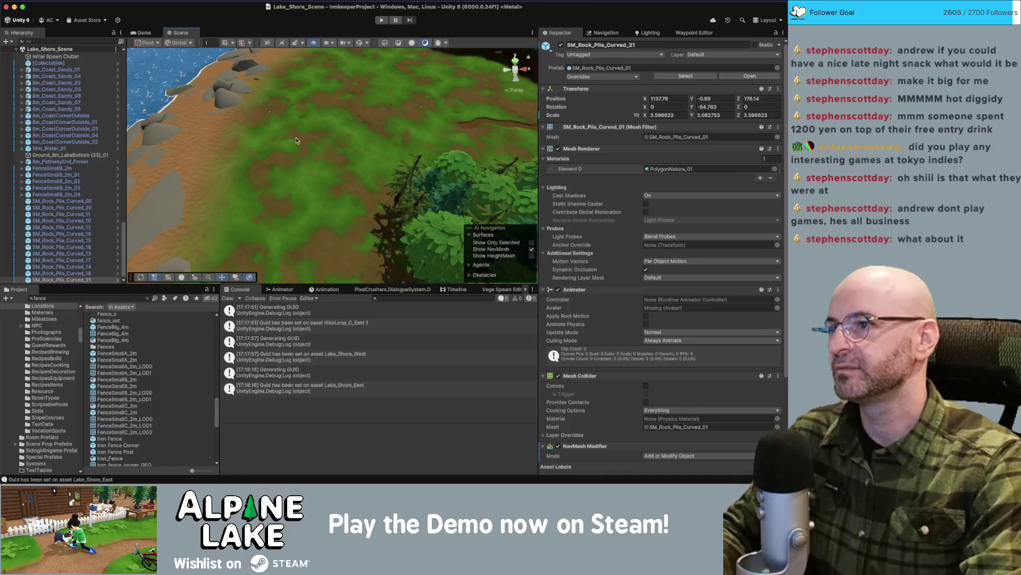
Select the 8m_CoastCornerOutside tile and bring up its TriplanerGroundTiles_Sand_Mat Surface Inputs.
left_click_drag(369, 107, 399, 128)
left_click(400, 130)
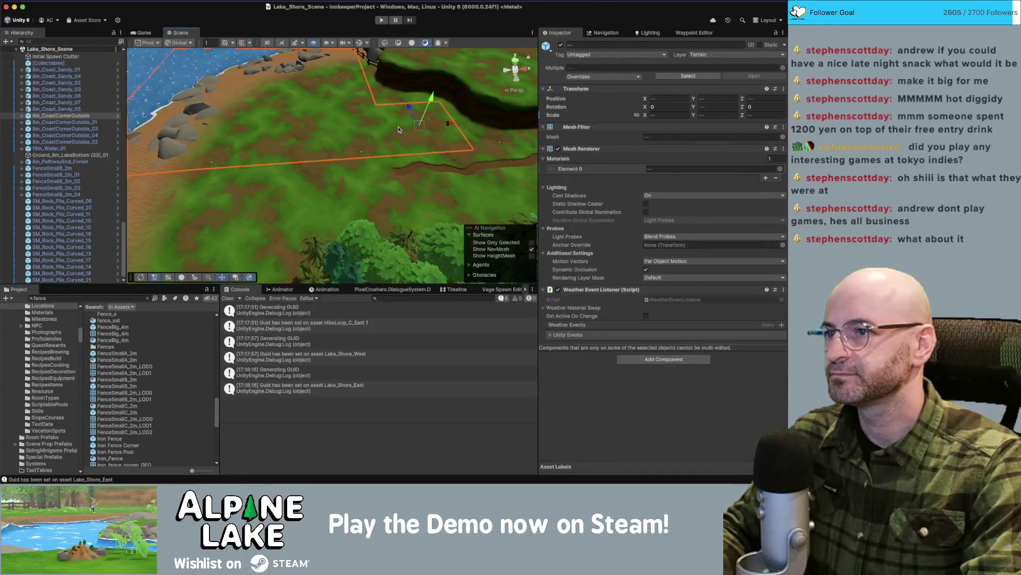
left_click(283, 133)
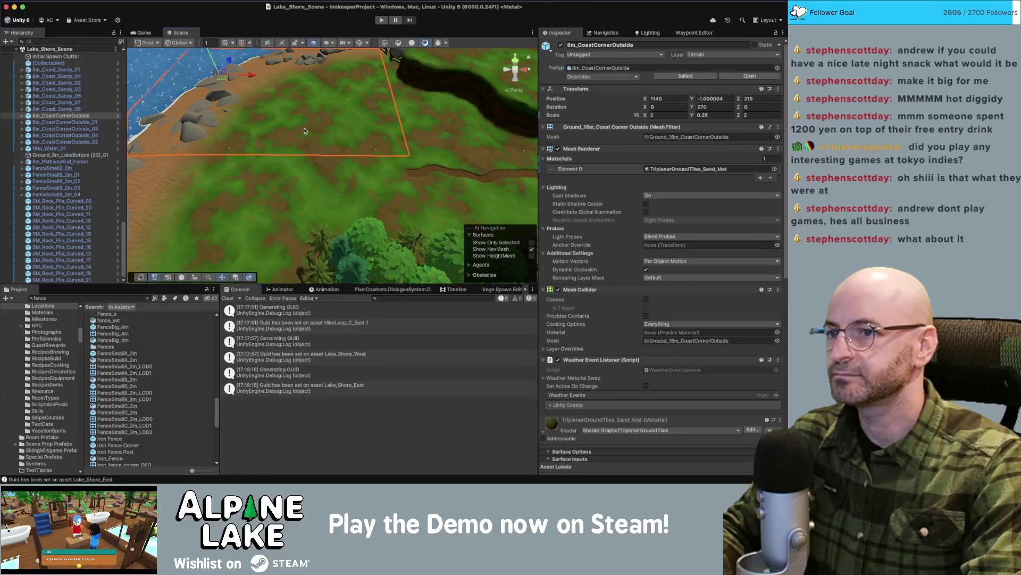
left_click_drag(289, 128, 349, 126)
scroll(668, 209, "down", 5)
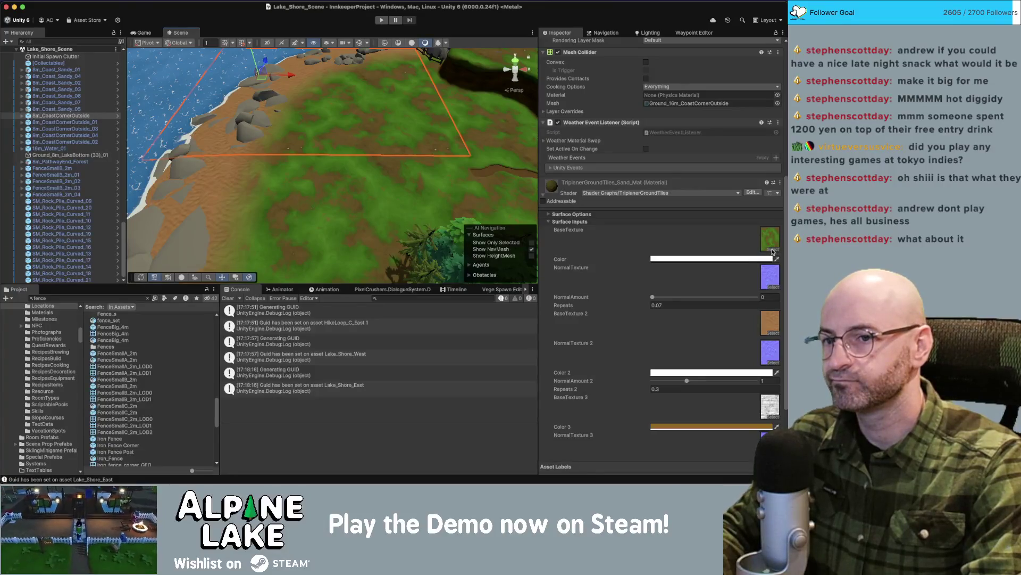
Apply TerrainDirt_basecolor as the sand material's base texture and set NormalAmount to 1.
left_click(772, 242)
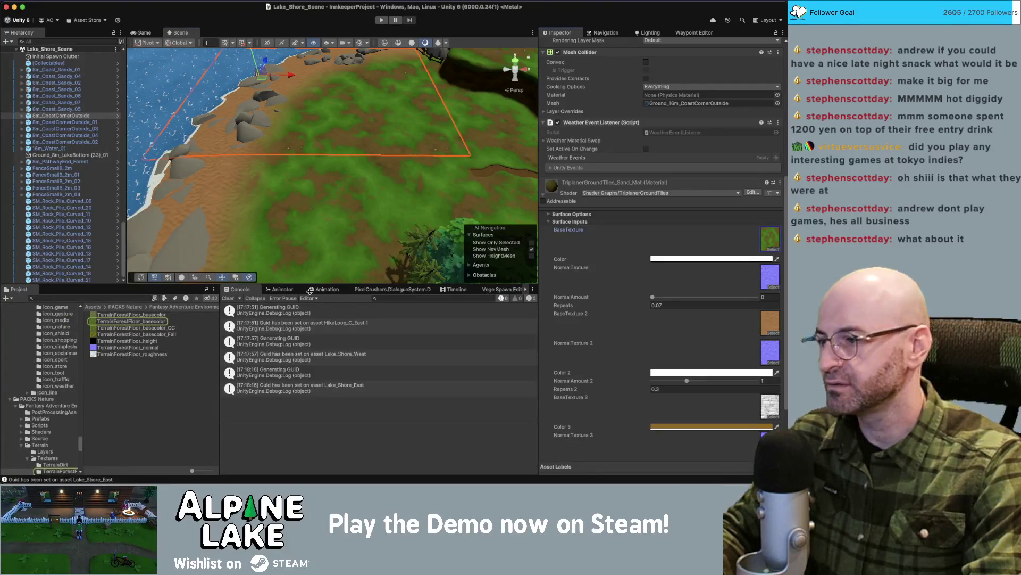
left_click(55, 465)
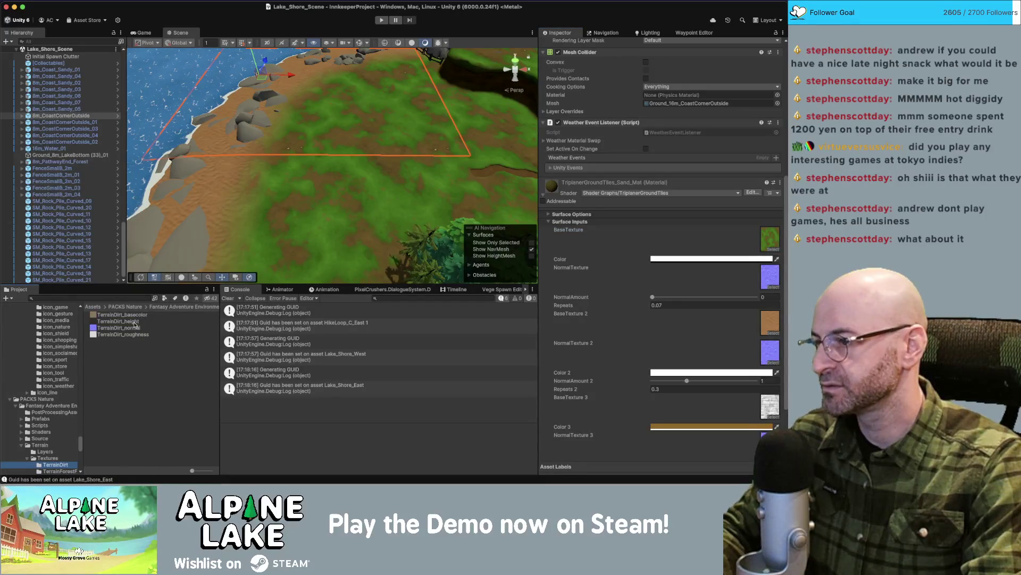
left_click_drag(134, 314, 770, 241)
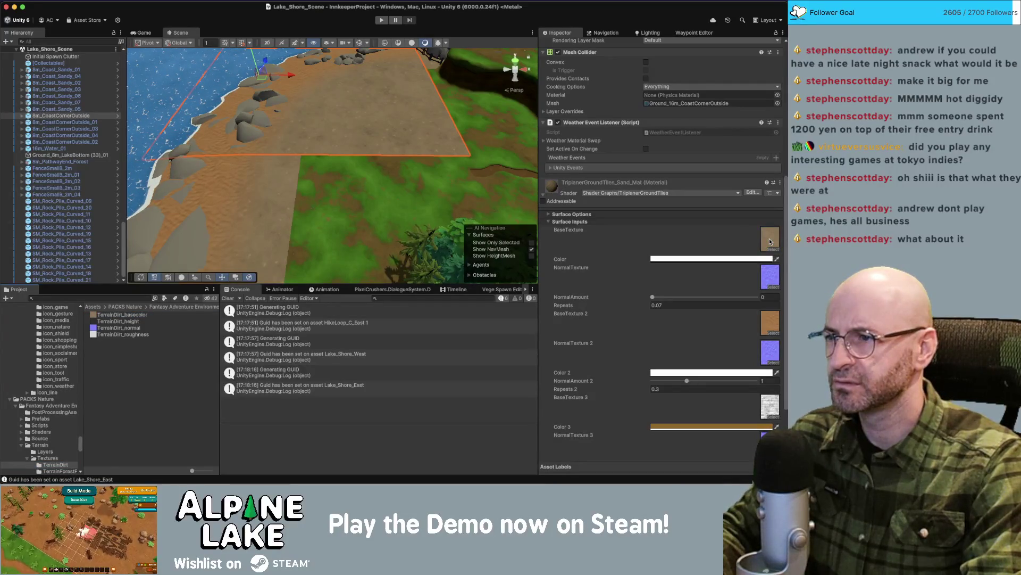
scroll(373, 208, "up", 5)
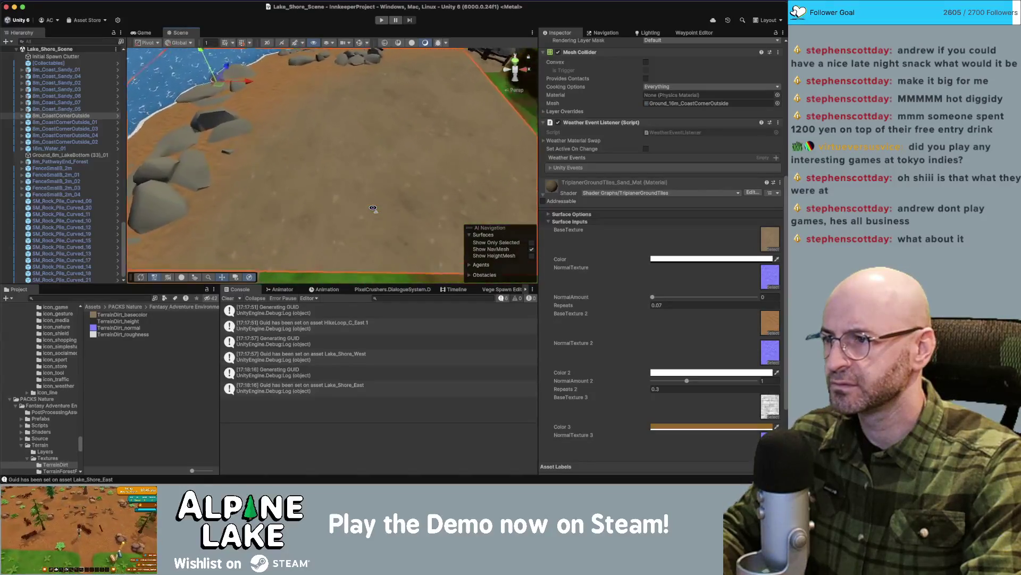
left_click_drag(373, 208, 402, 213)
type("1")
Reselect the 8m_CoastCornerOutside tile and locate the material's Sand_01 and Sand_02 textures.
scroll(350, 183, "down", 5)
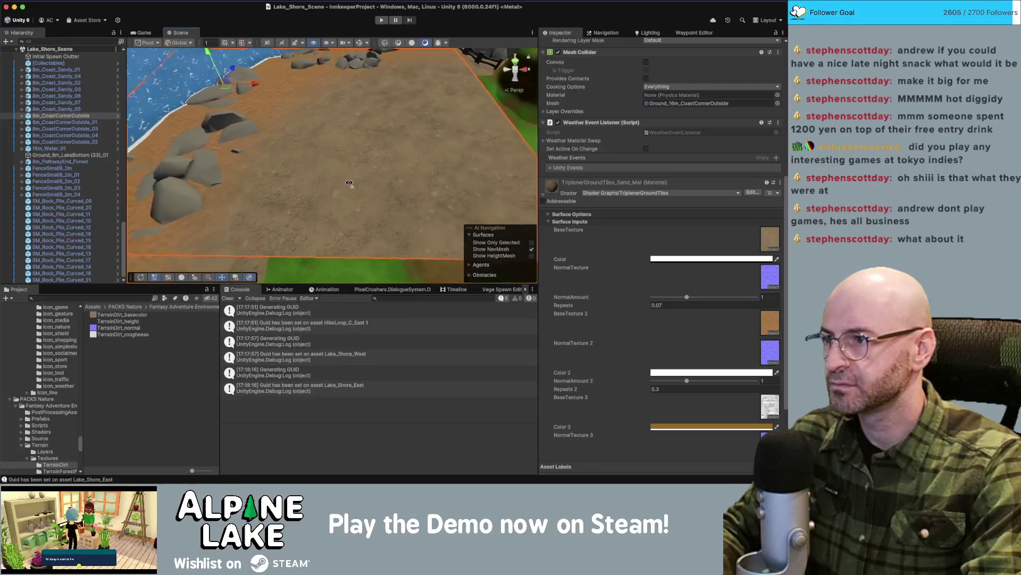
scroll(330, 209, "down", 5)
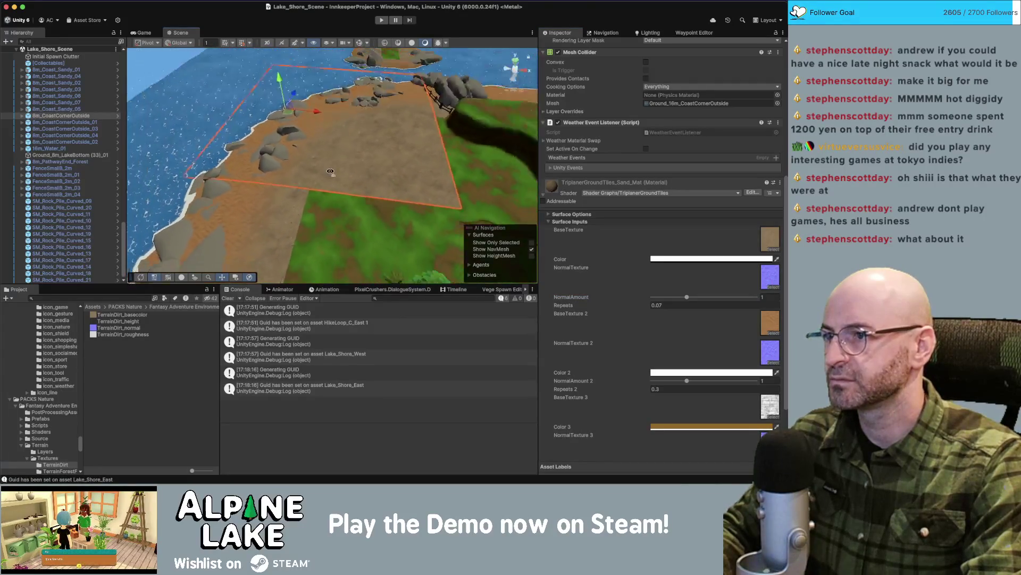
scroll(331, 171, "up", 10)
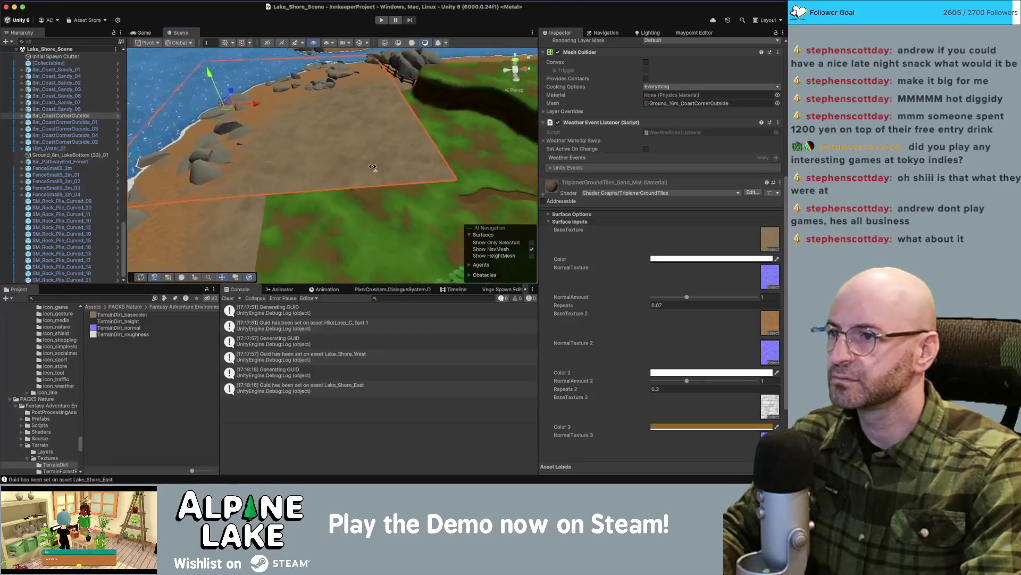
mouse_move(456, 161)
left_mouse_down()
mouse_move(346, 190)
mouse_move(199, 188)
left_mouse_up()
left_click(199, 190)
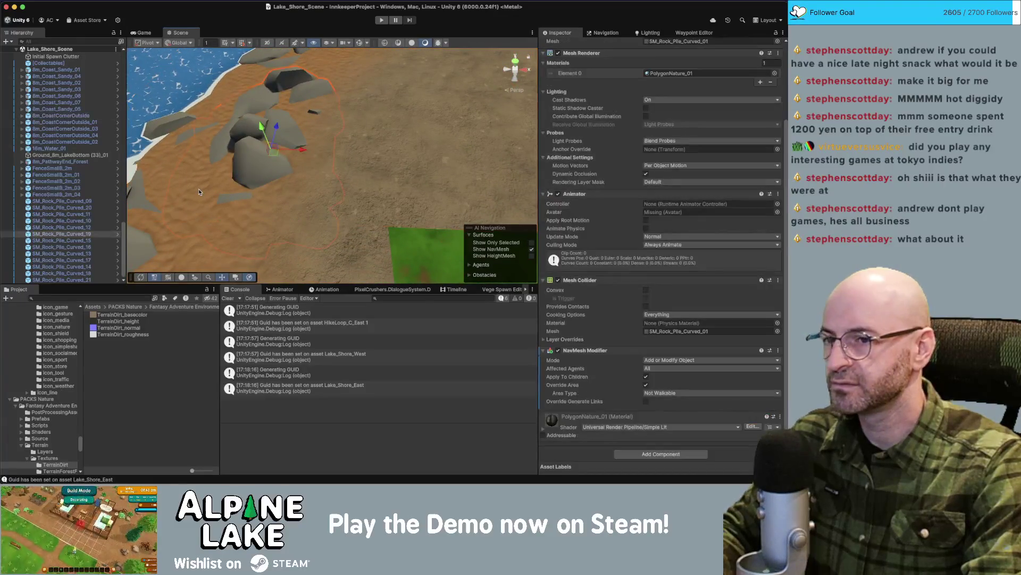
left_click(199, 191)
scroll(685, 280, "down", 3)
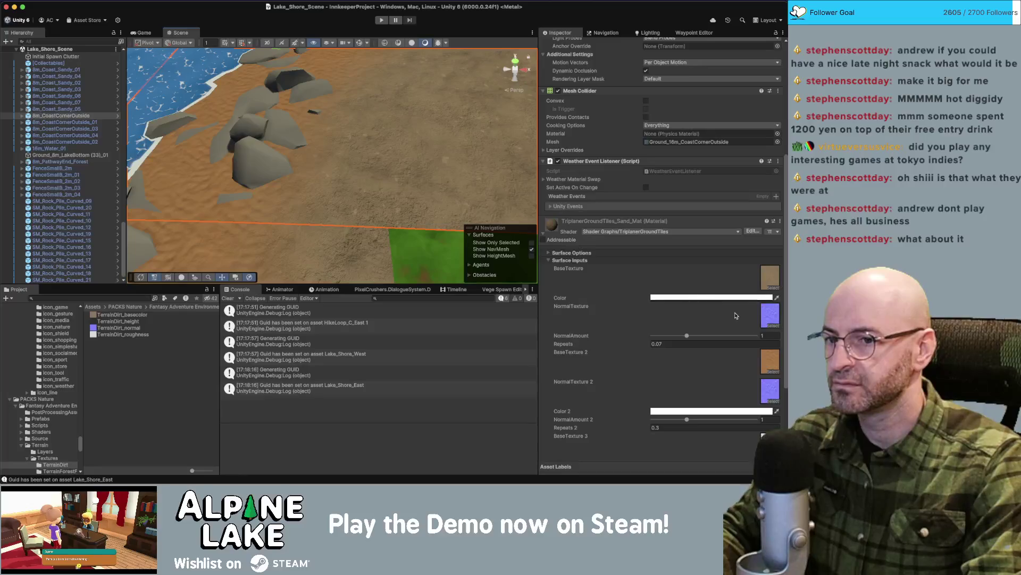
left_click(770, 276)
left_click(766, 367)
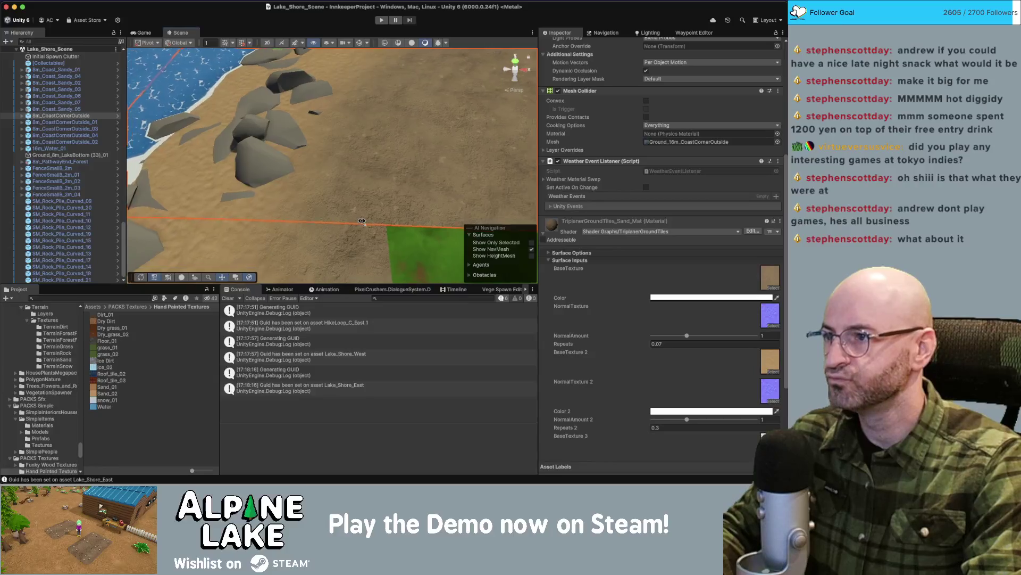
left_click_drag(319, 224, 362, 223)
scroll(362, 223, "up", 5)
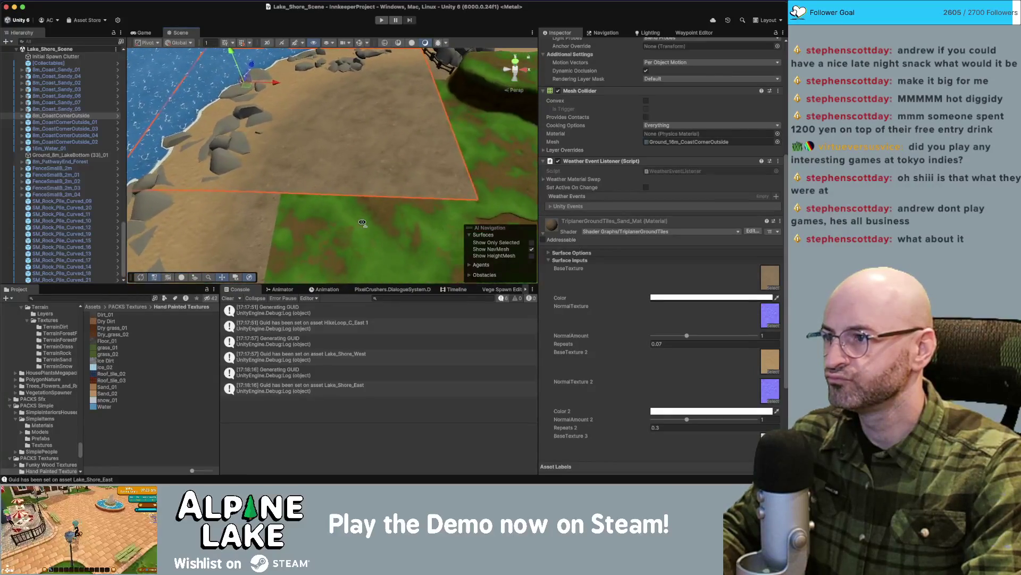
scroll(362, 223, "up", 3)
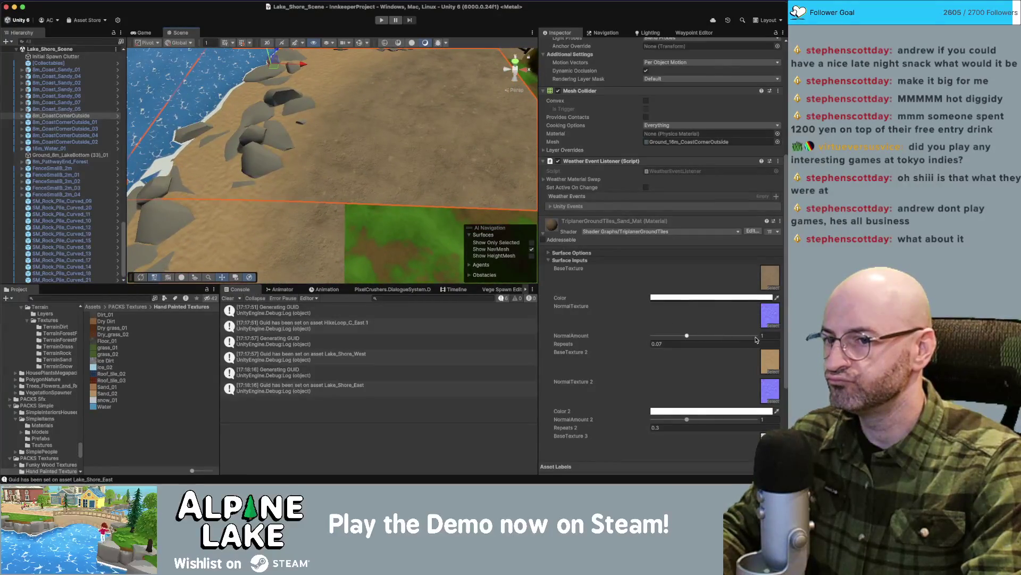
left_click(768, 359)
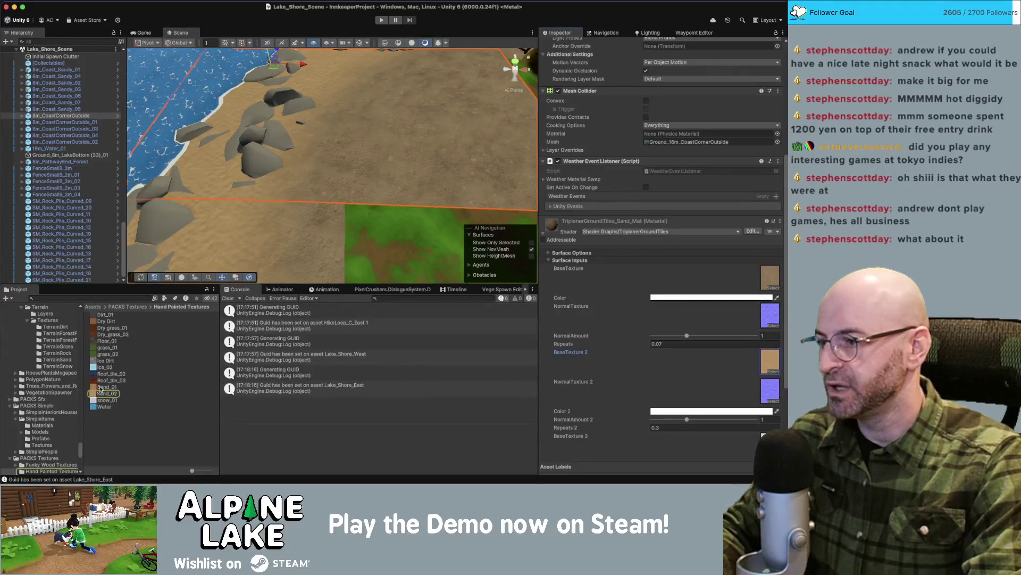
Assign Sand_02 to BaseTexture 2 and Sand_01 to BaseTexture on the sand material.
left_click(406, 169)
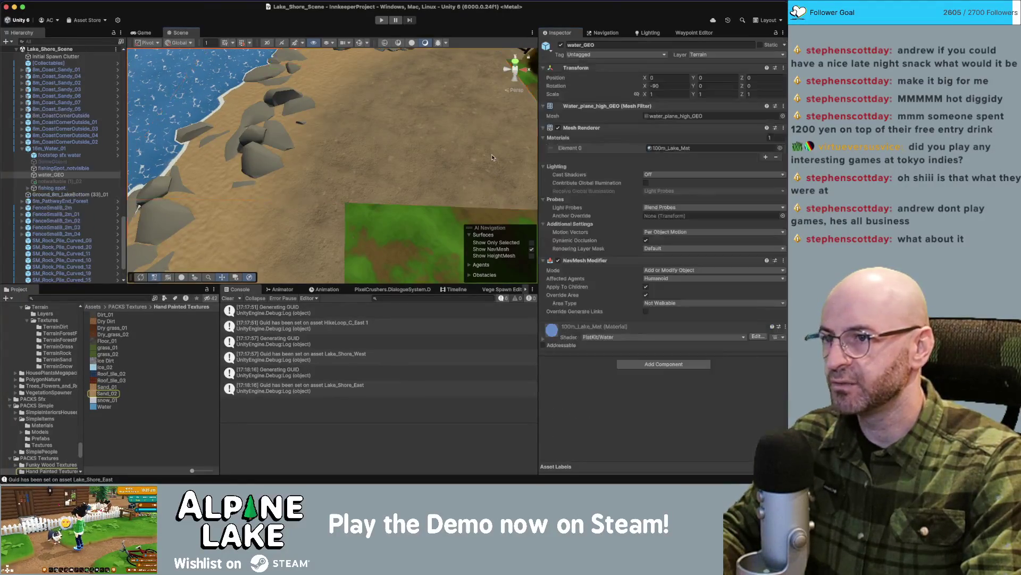
left_click(407, 169)
left_click(406, 169)
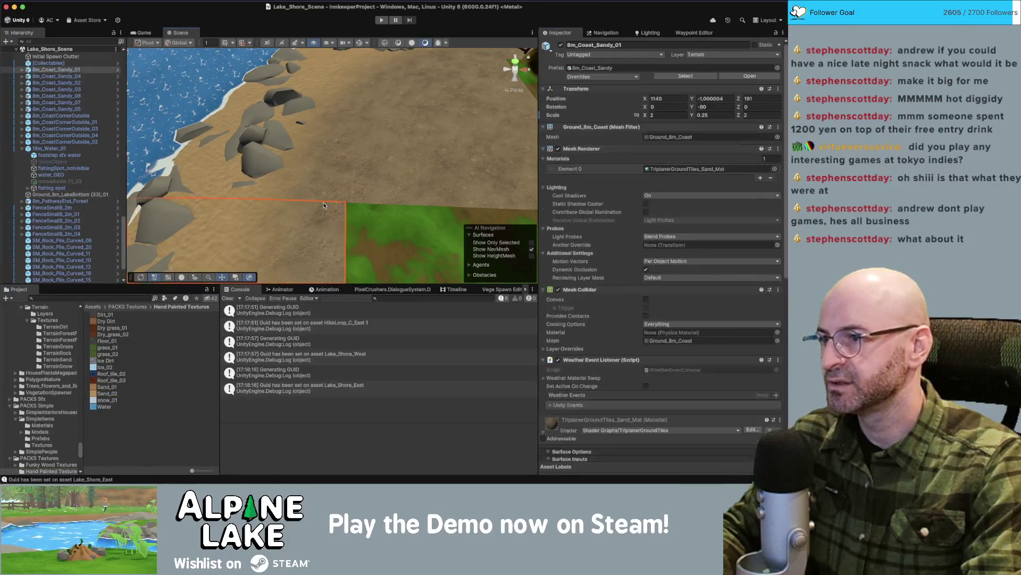
scroll(608, 228, "down", 10)
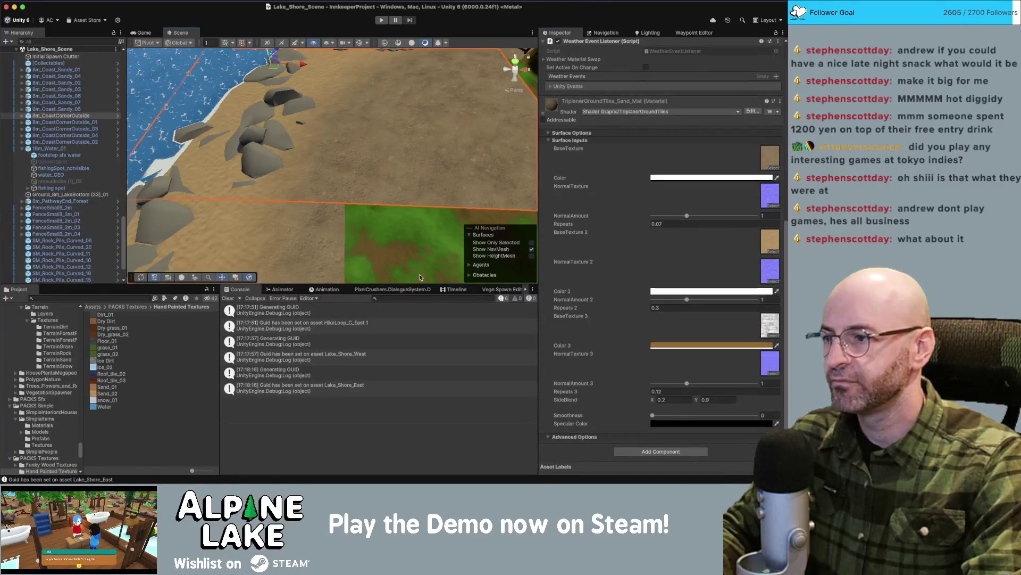
mouse_move(114, 392)
left_mouse_down()
mouse_move(266, 341)
mouse_move(770, 240)
left_mouse_up()
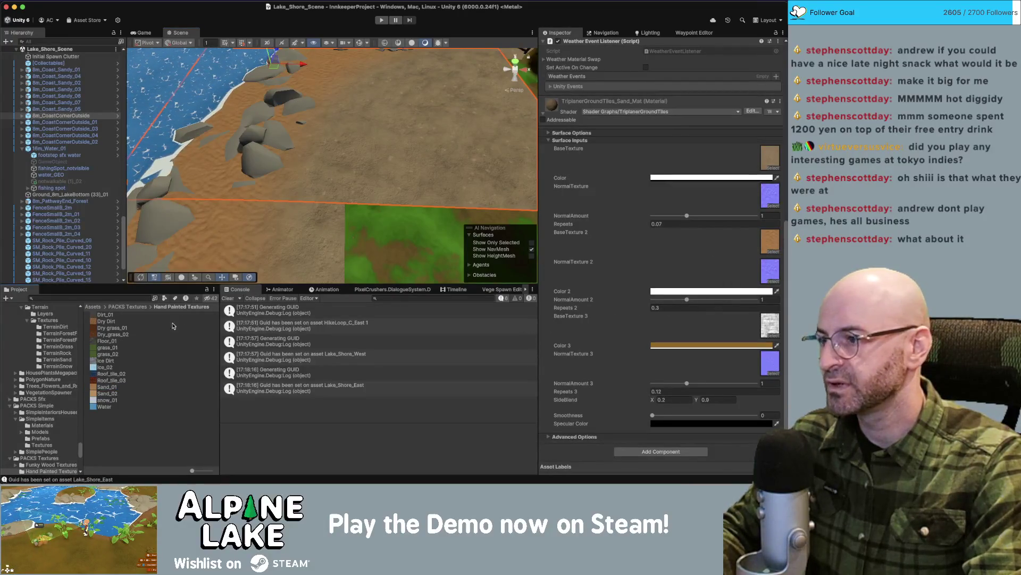
mouse_move(102, 387)
left_mouse_down()
mouse_move(452, 256)
mouse_move(769, 163)
left_mouse_up()
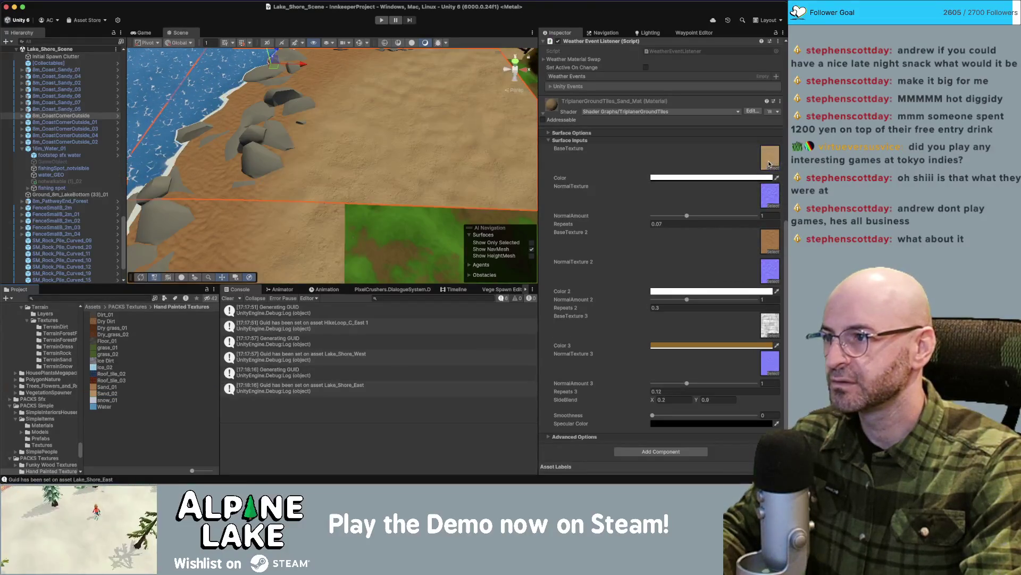
left_click(768, 272)
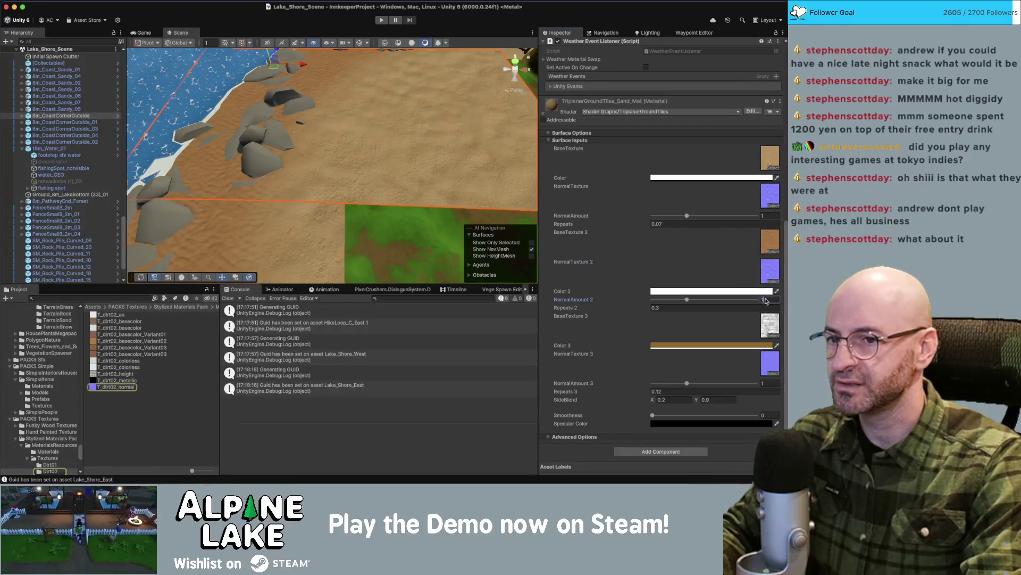
Set the first layer's NormalAmount to 0 and orbit to check the new sand tiling by the grass.
left_click(455, 169)
left_click(412, 123)
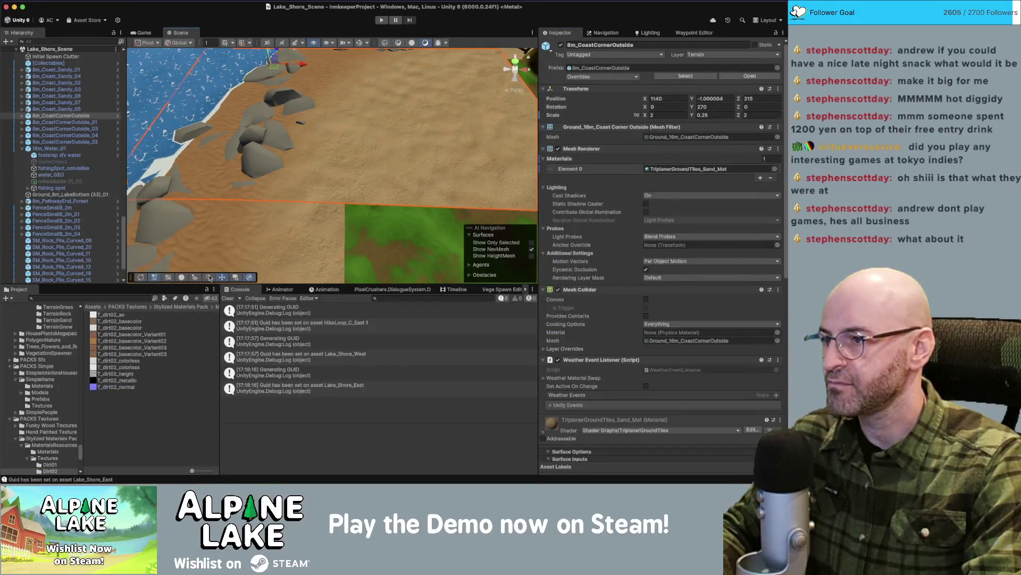
scroll(659, 225, "down", 10)
left_click(771, 215)
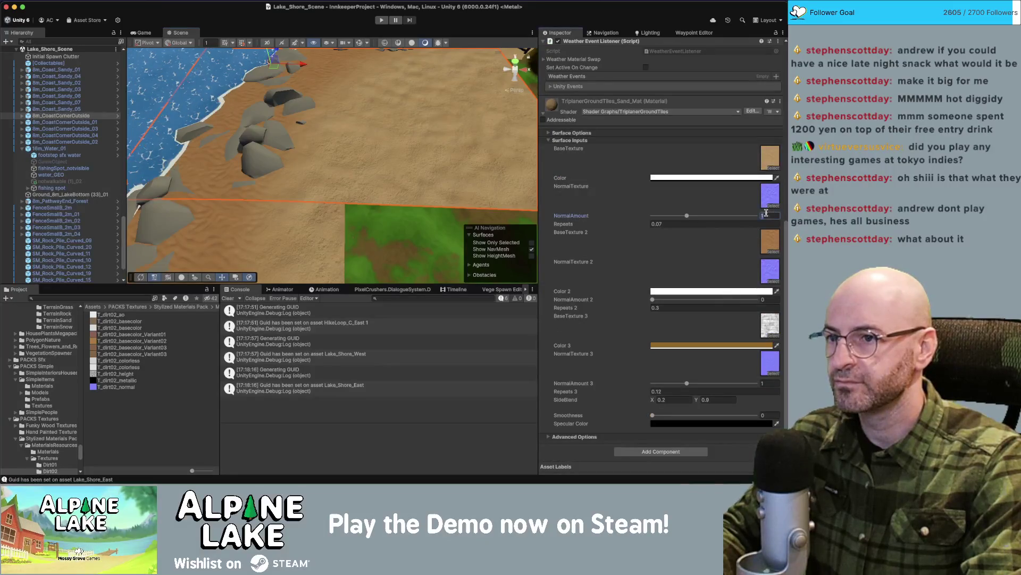
type("0")
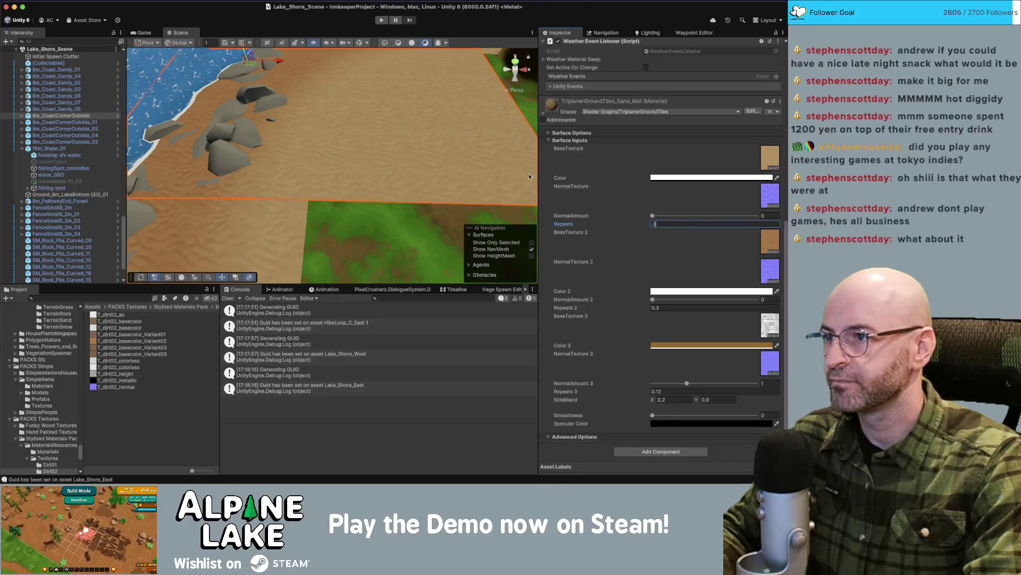
mouse_move(364, 149)
left_mouse_down()
mouse_move(512, 133)
mouse_move(317, 132)
mouse_move(260, 120)
left_mouse_up()
mouse_move(398, 130)
left_mouse_down()
mouse_move(269, 93)
mouse_move(287, 113)
mouse_move(284, 194)
left_mouse_up()
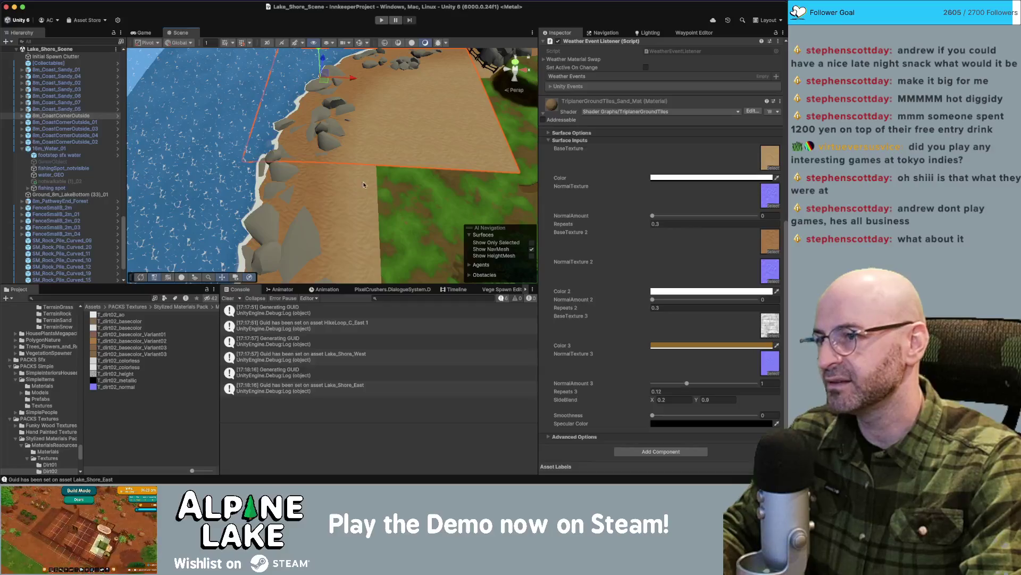
mouse_move(404, 149)
left_mouse_down()
mouse_move(479, 115)
mouse_move(464, 95)
mouse_move(447, 132)
left_mouse_up()
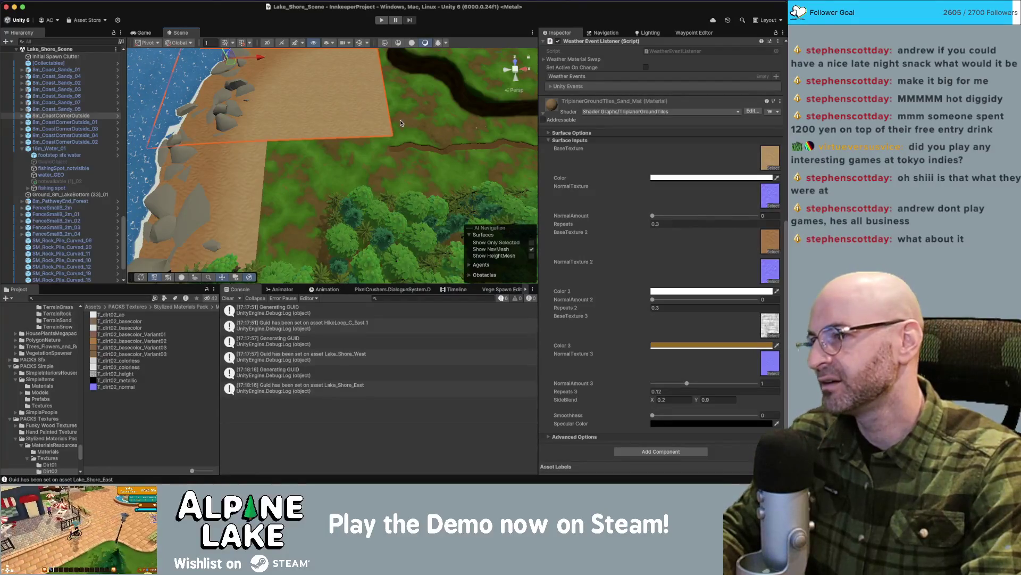
Place an 8m_Coast piece from the 'coast' search and rotate it 90° with snapping on.
left_click(240, 212)
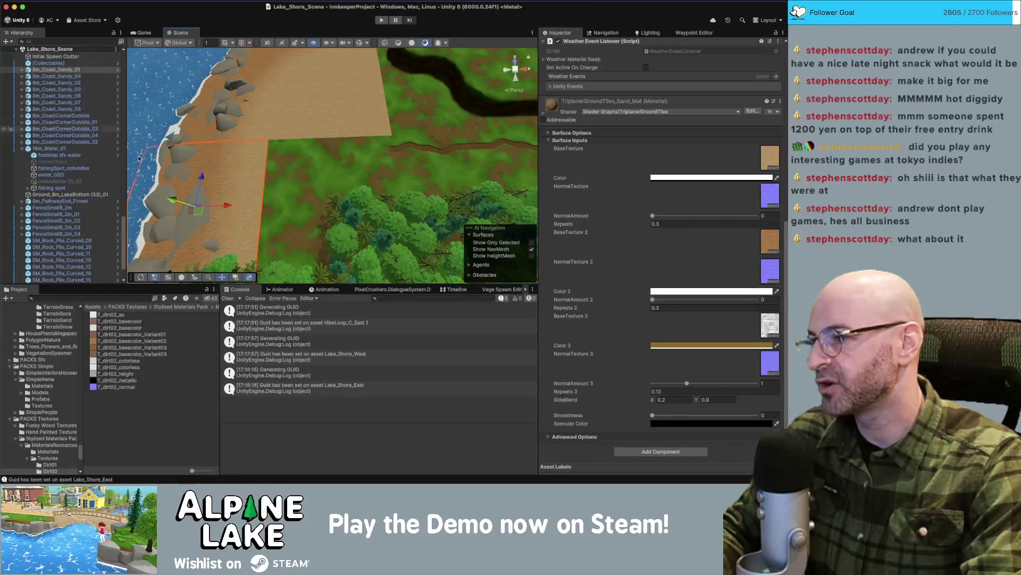
left_click(128, 297)
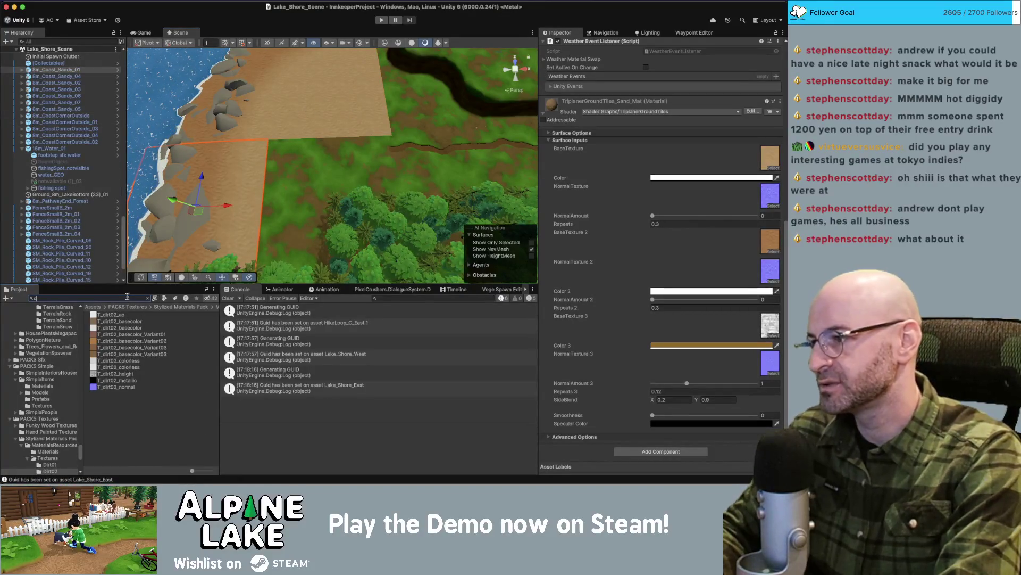
type("oast")
left_click_drag(119, 317, 261, 215)
key("e")
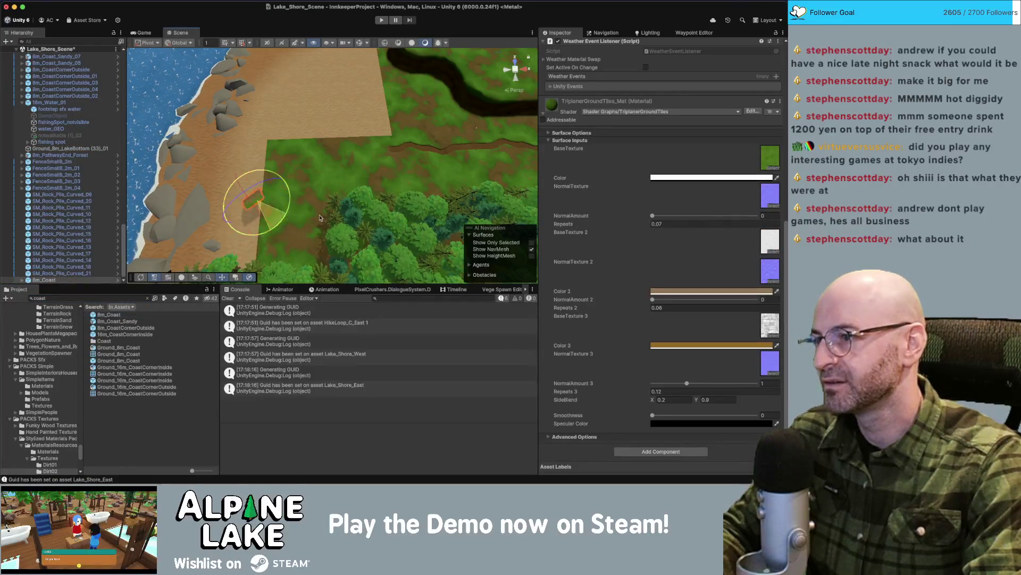
left_click(245, 43)
mouse_move(291, 201)
left_mouse_down()
mouse_move(279, 232)
mouse_move(251, 238)
left_mouse_up()
key("w")
mouse_move(442, 153)
left_mouse_down()
mouse_move(249, 165)
mouse_move(289, 221)
mouse_move(447, 225)
mouse_move(287, 193)
left_mouse_up()
key("f")
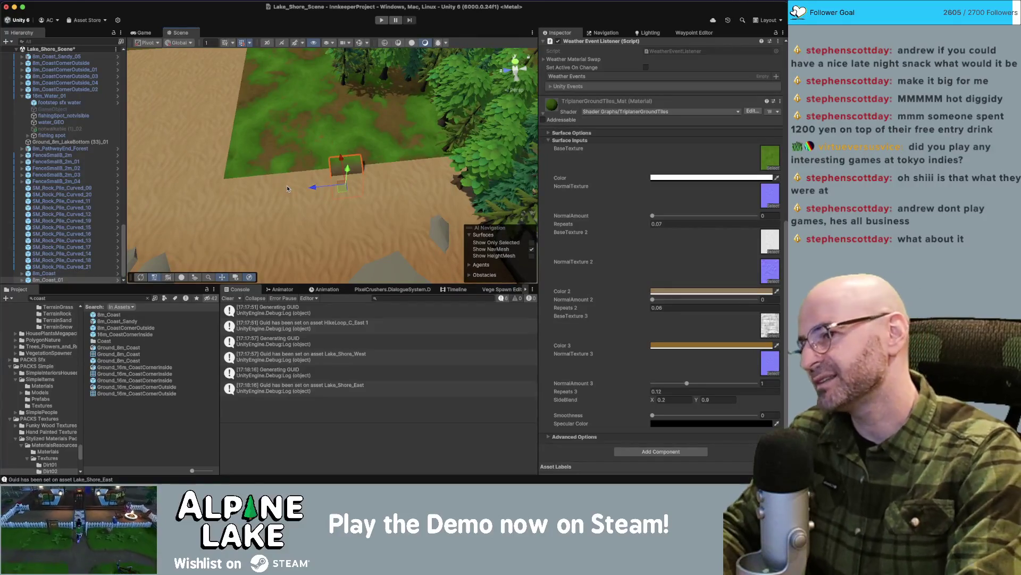
Give the 8m_CoastCornerOutside tile's sand material a green grass BaseTexture.
left_click(349, 173)
mouse_move(350, 173)
left_mouse_down()
mouse_move(254, 159)
mouse_move(239, 127)
left_mouse_up()
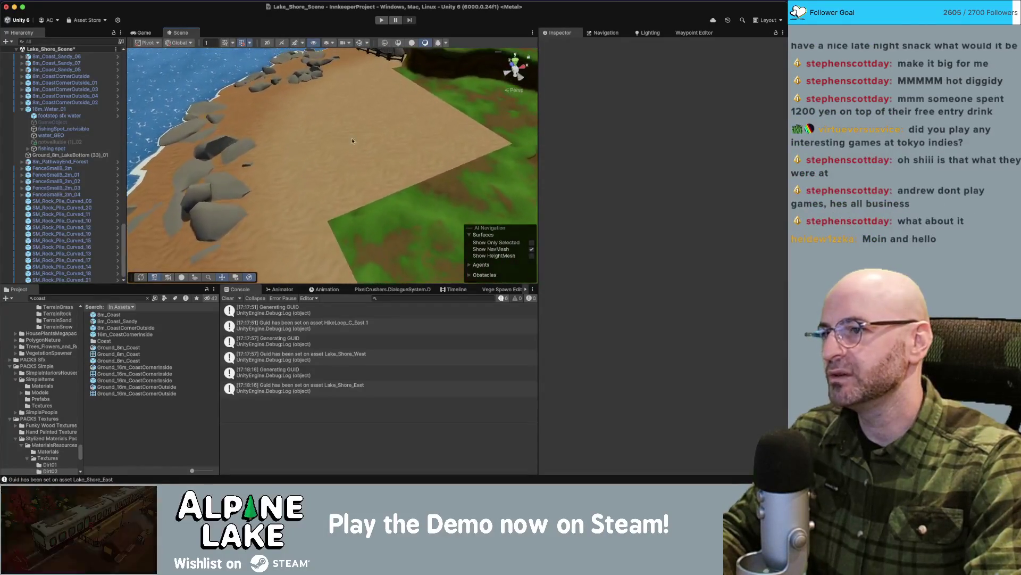
left_click(319, 160)
key("f")
scroll(617, 210, "down", 10)
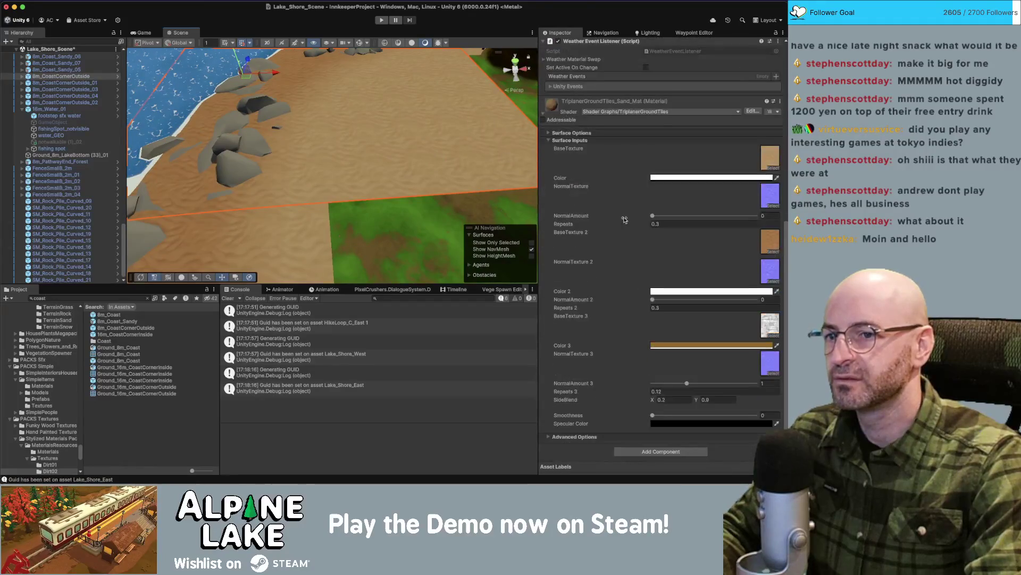
left_click(767, 158)
mouse_move(107, 351)
left_mouse_down()
mouse_move(141, 170)
mouse_move(200, 110)
left_mouse_up()
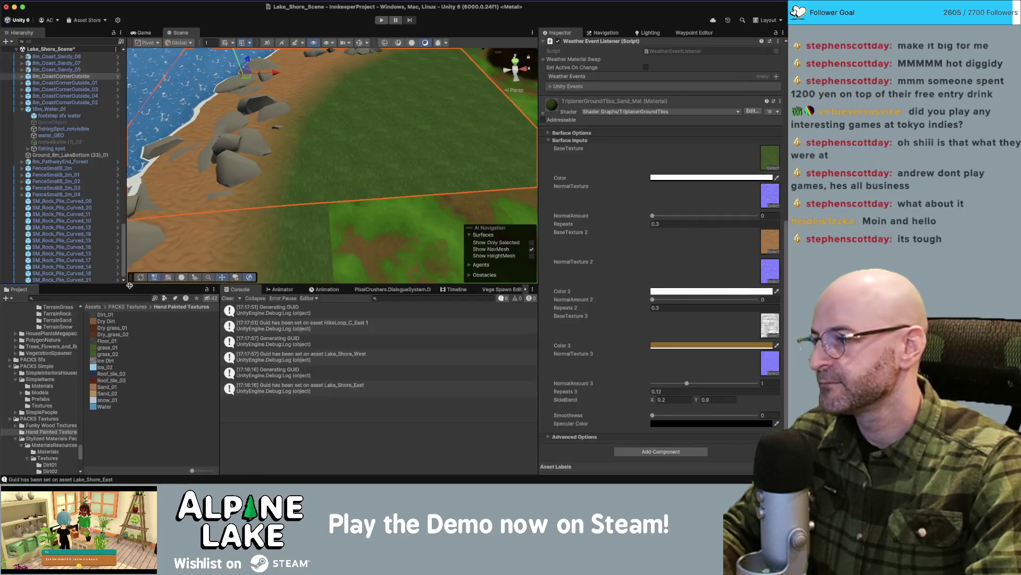
Set the sand material's BaseTexture to TerrainForestFloor_basecolor with Repeats 0.07.
left_click(372, 227)
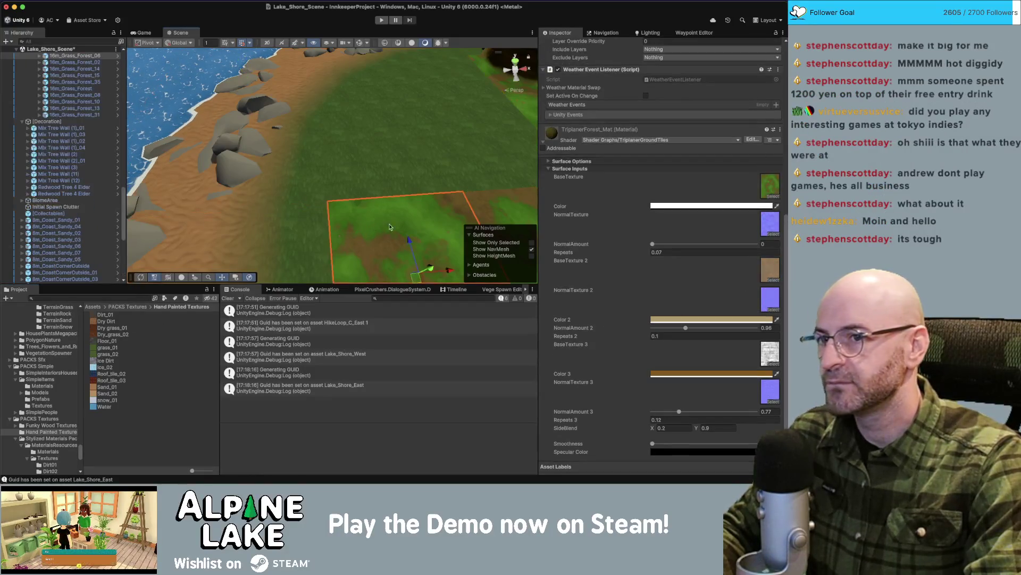
left_click(761, 186)
left_click(266, 239)
mouse_move(144, 328)
left_mouse_down()
mouse_move(630, 228)
mouse_move(766, 163)
left_mouse_up()
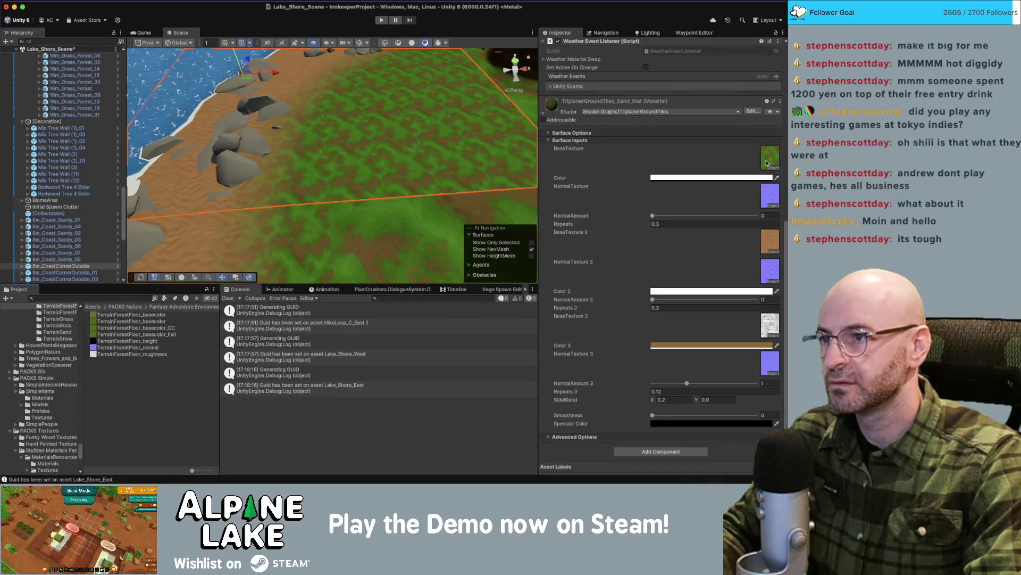
left_click(709, 223)
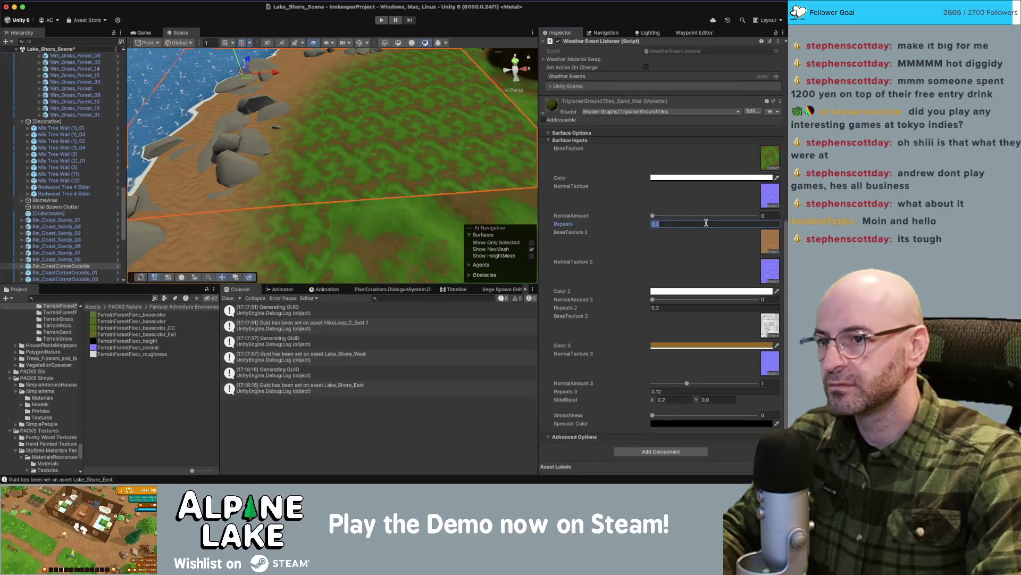
type(".07")
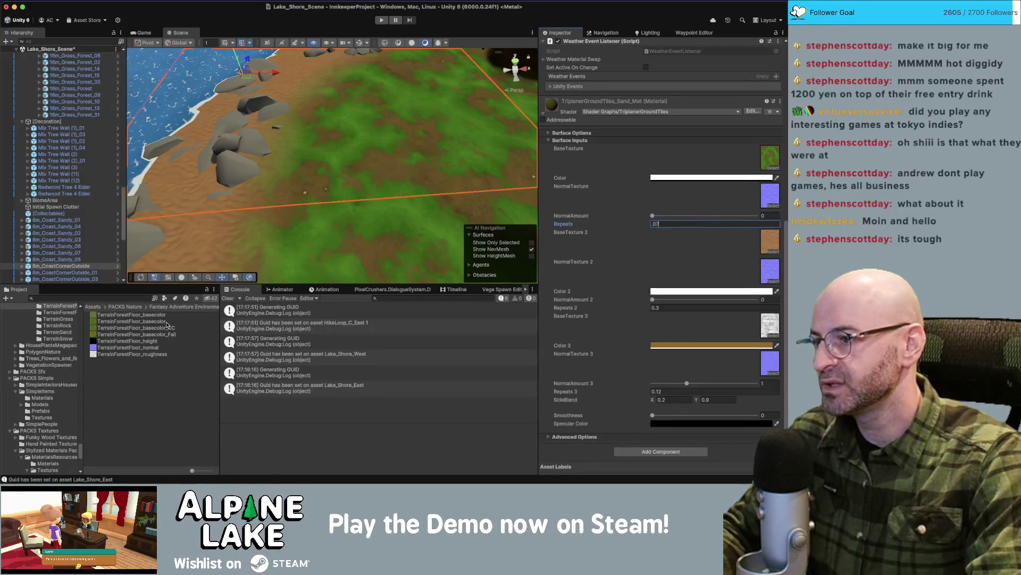
key("Return")
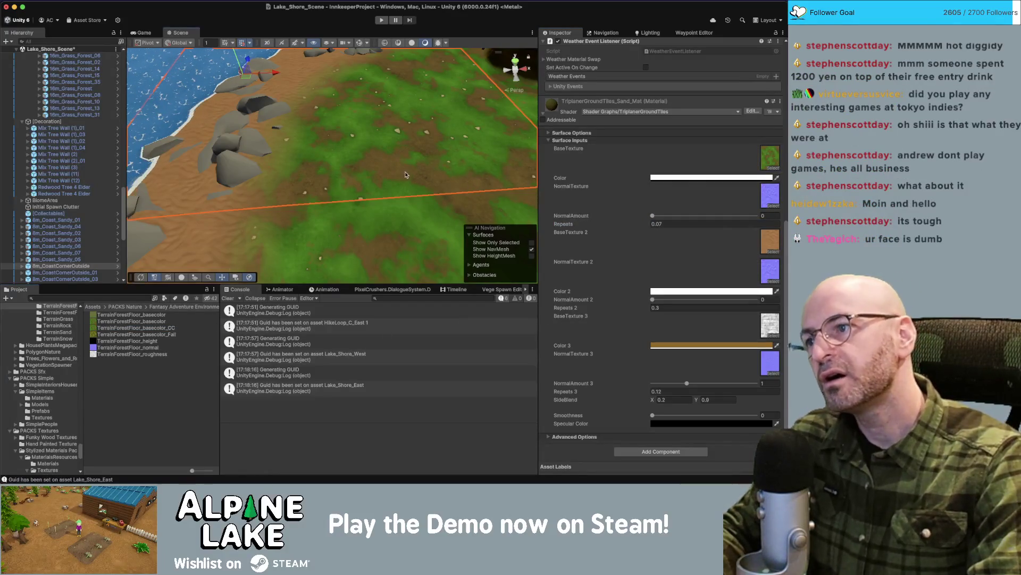
Review the grass-and-dirt coastline, then reselect the 8m_CoastCornerOutside tile and drag a texture onto its material.
scroll(404, 175, "down", 5)
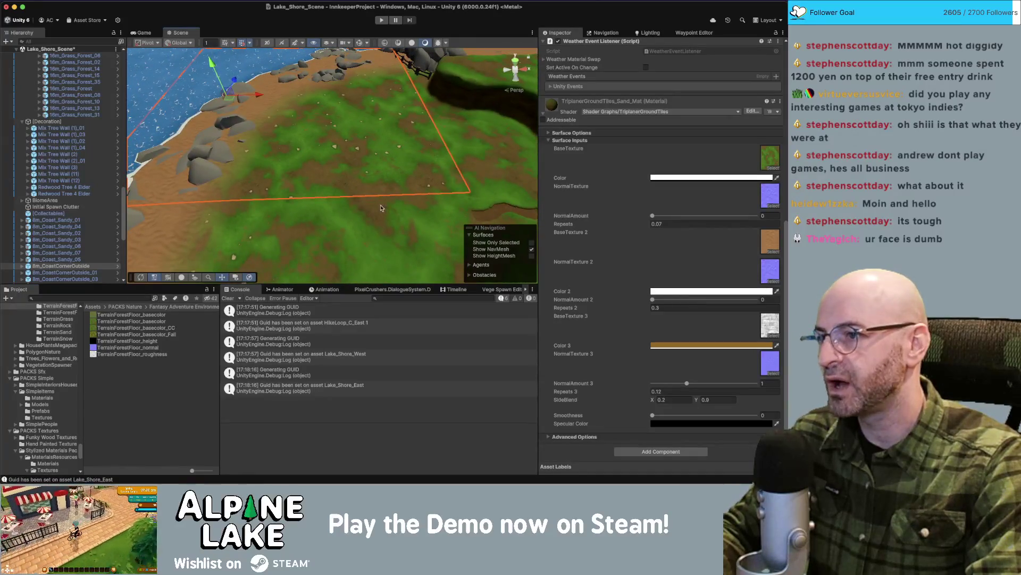
scroll(386, 195, "down", 3)
mouse_move(387, 195)
left_mouse_down()
mouse_move(296, 199)
mouse_move(351, 142)
mouse_move(307, 122)
left_mouse_up()
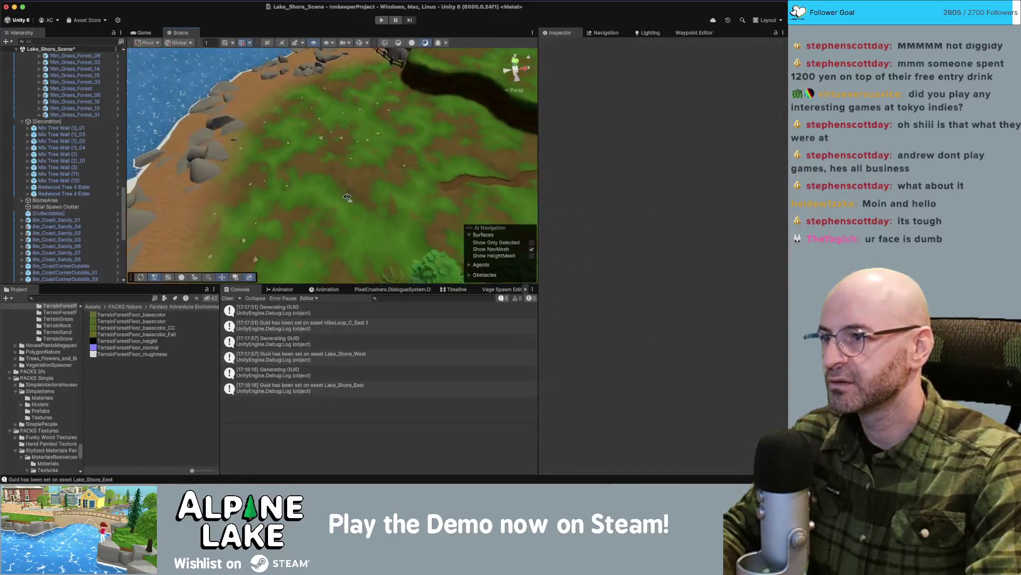
scroll(346, 198, "up", 5)
scroll(330, 162, "up", 5)
left_click_drag(304, 156, 367, 130)
left_click(372, 125)
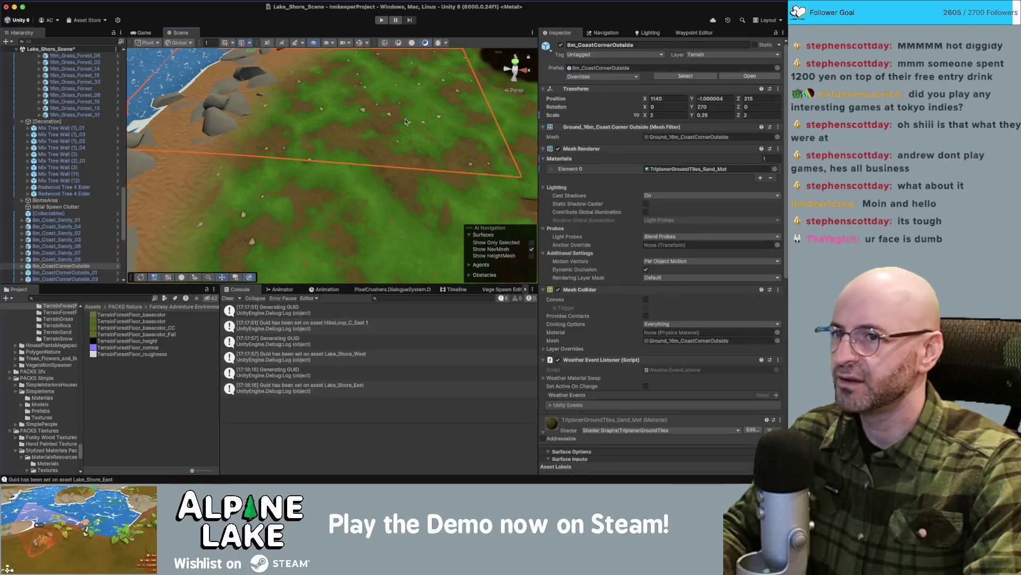
scroll(705, 175, "down", 10)
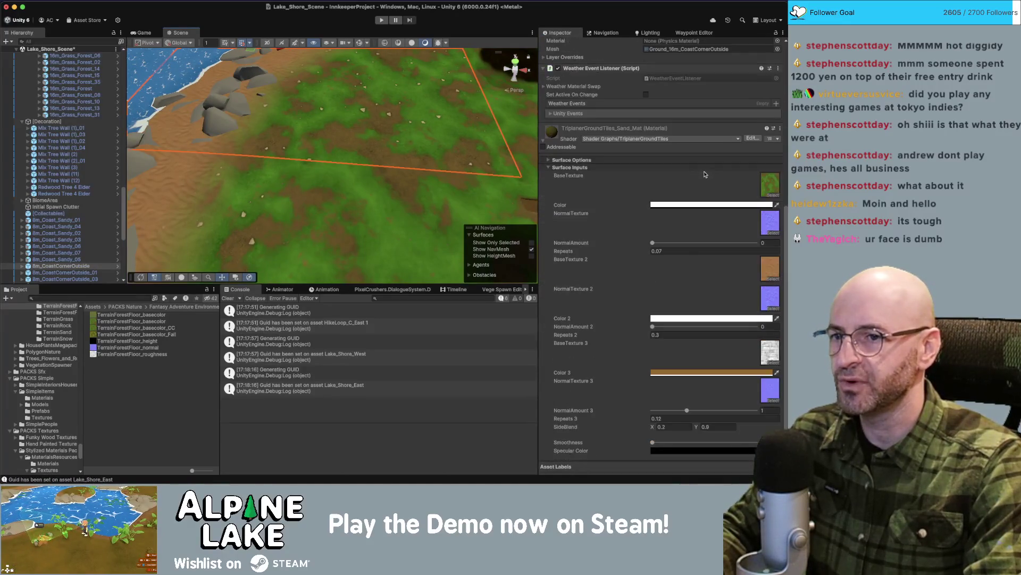
left_click(770, 185)
left_click_drag(164, 328, 663, 249)
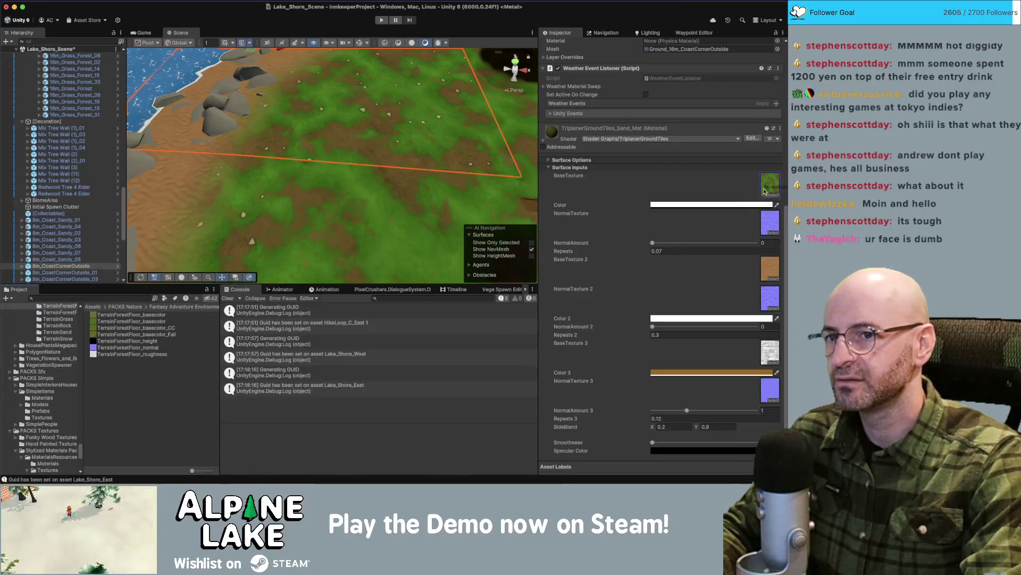
left_click(316, 145)
Fly the view down to the rocky shoreline and select the 8m_Coast_Sandy_01 shore tile.
mouse_move(316, 145)
left_mouse_down()
mouse_move(264, 143)
mouse_move(383, 208)
mouse_move(255, 166)
left_mouse_up()
key("w")
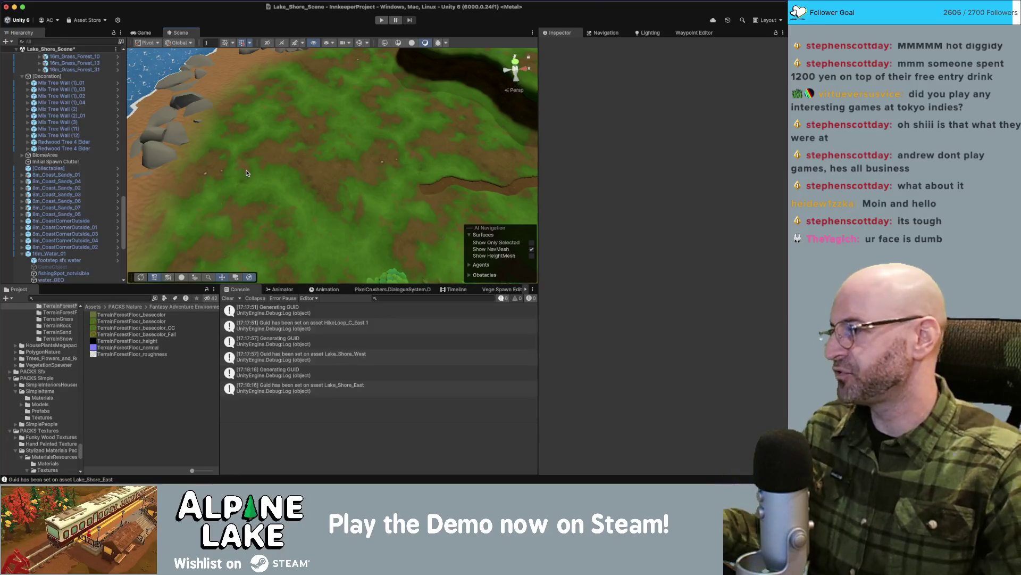
left_click_drag(353, 123, 337, 128)
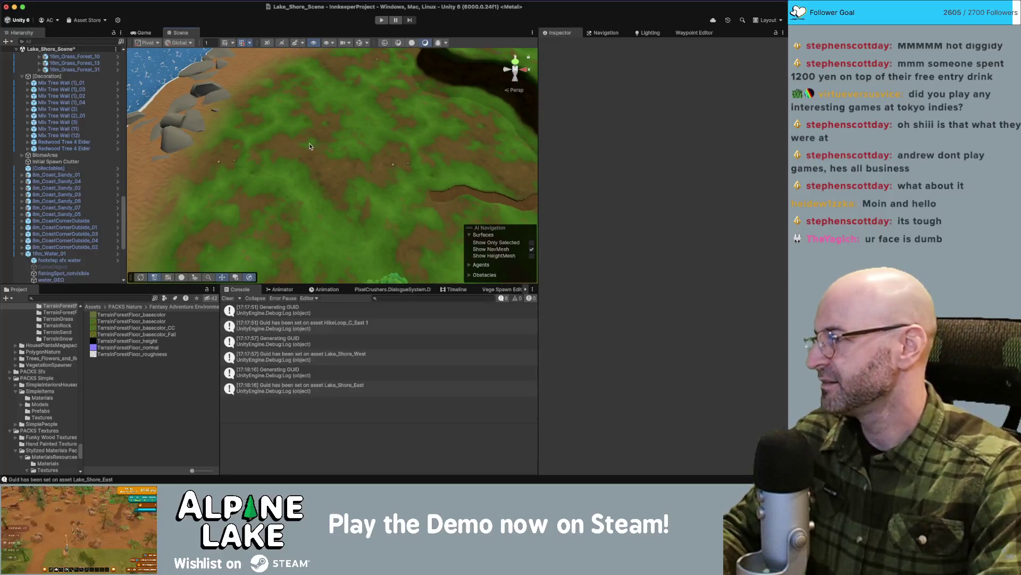
left_click_drag(367, 118, 285, 167)
left_click(286, 167)
Assign a Hand Painted Textures texture to the sand material's BaseTexture 2 slot.
scroll(680, 238, "down", 5)
left_click(51, 443)
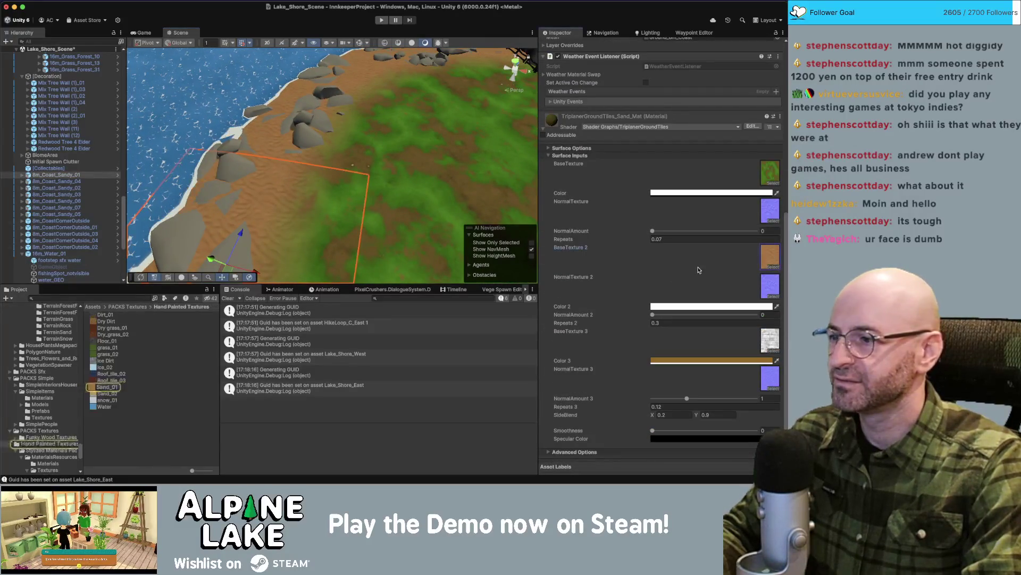
left_click_drag(107, 393, 750, 260)
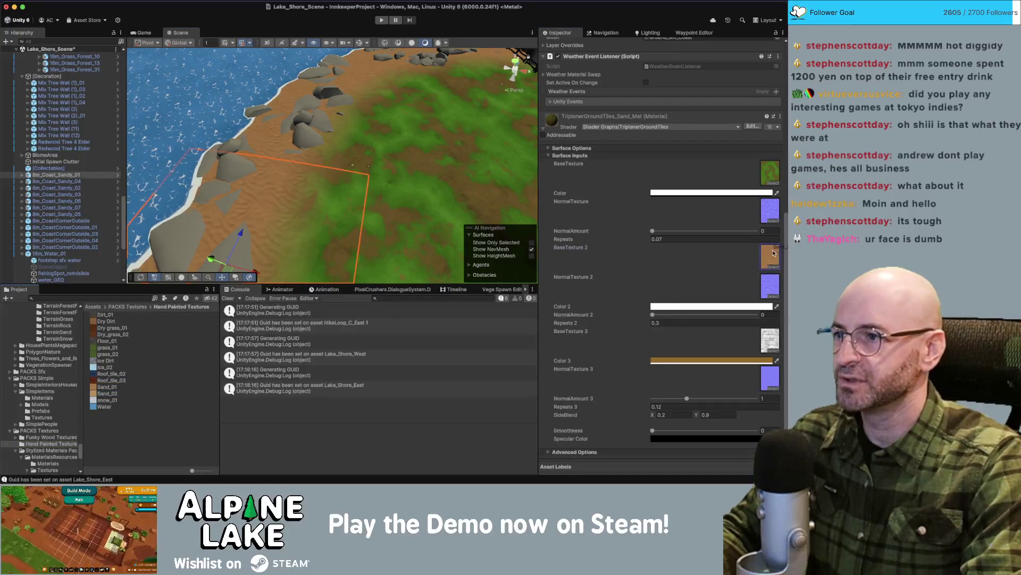
mouse_move(372, 160)
left_mouse_down()
mouse_move(453, 89)
mouse_move(372, 163)
left_mouse_up()
Check the shore blend, select the 8m_CoastCornerOutside tile, and bring up the Vege Spawn Editor.
left_click(453, 89)
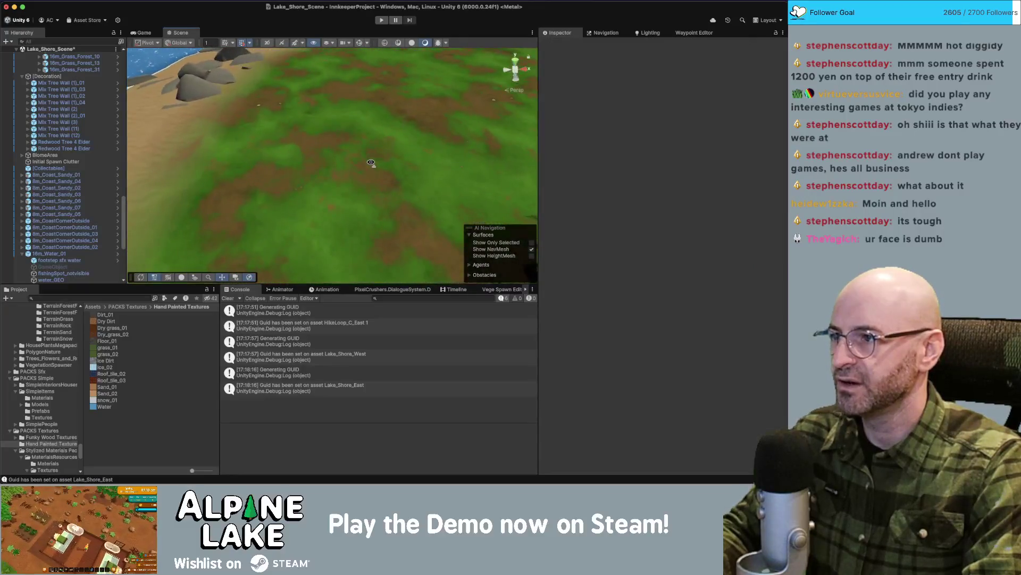
left_click(366, 165)
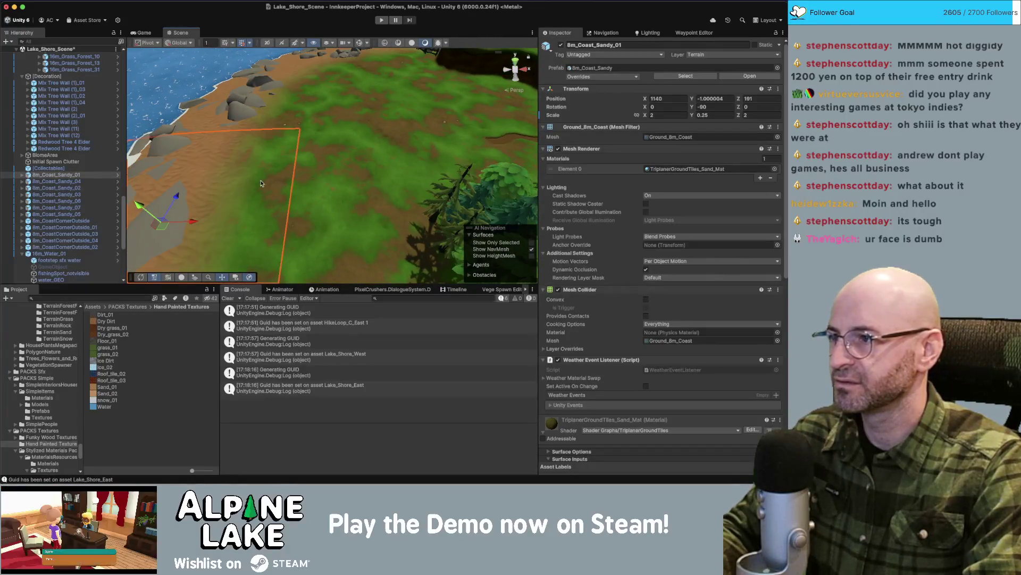
left_click(241, 183)
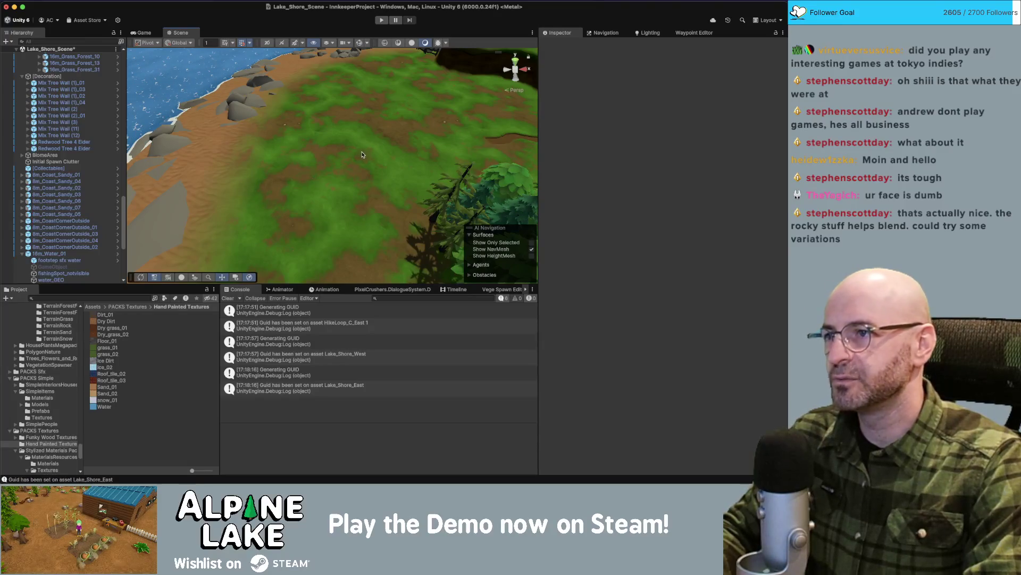
left_click_drag(356, 145, 277, 154)
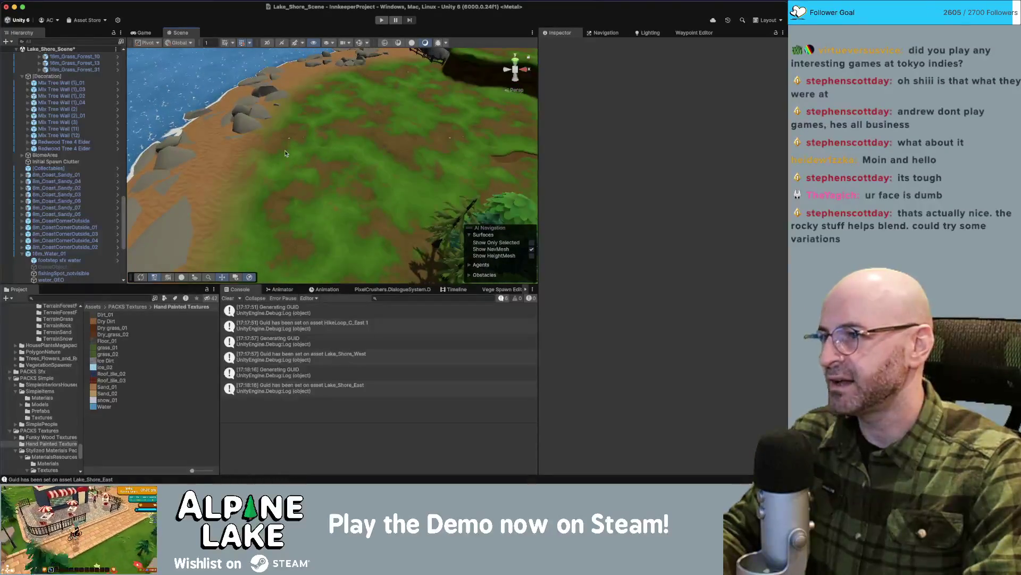
left_click(342, 146)
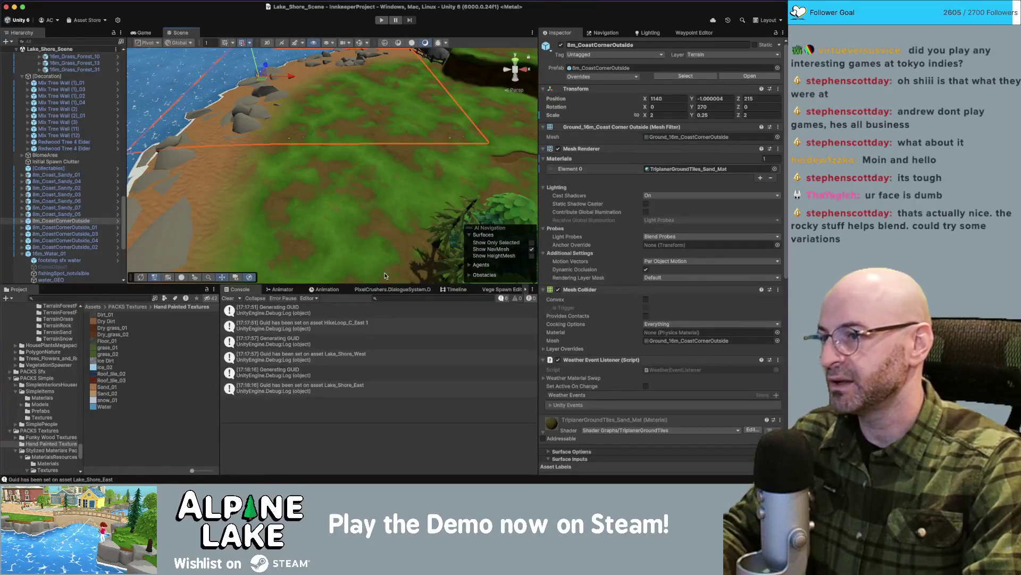
left_click(486, 287)
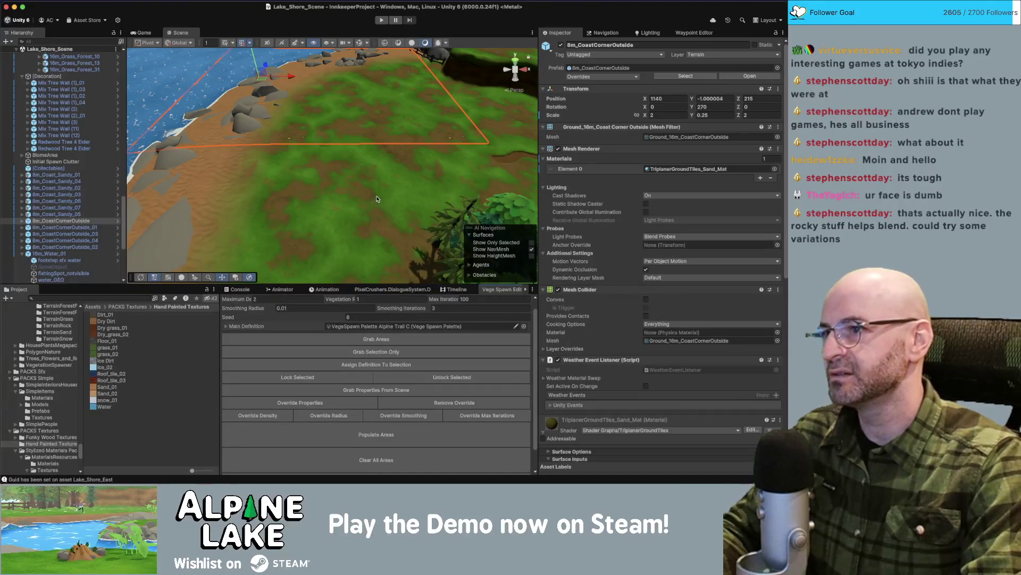
Scroll up in the Vege Spawn Editor panel.
scroll(377, 199, "up", 2)
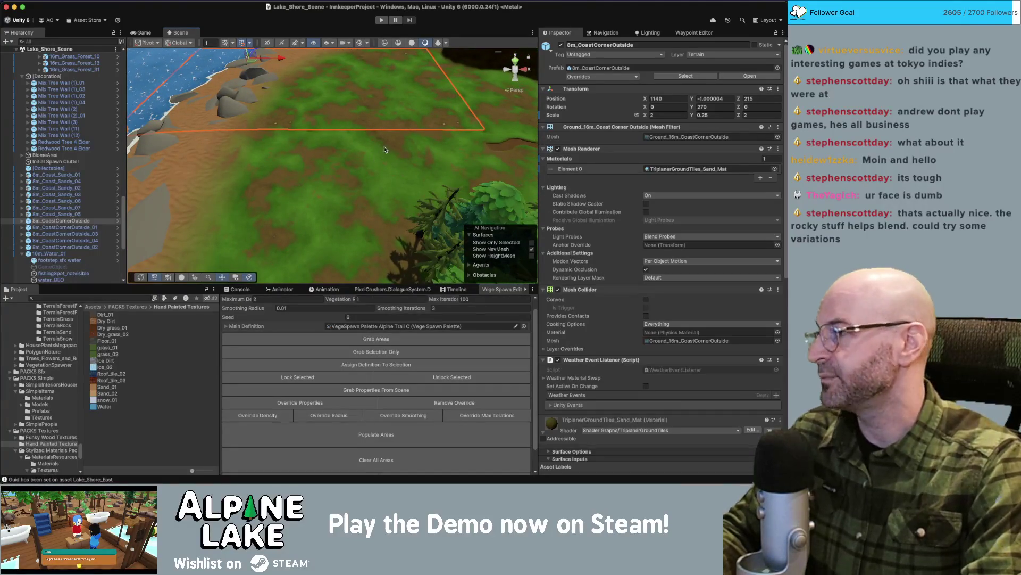
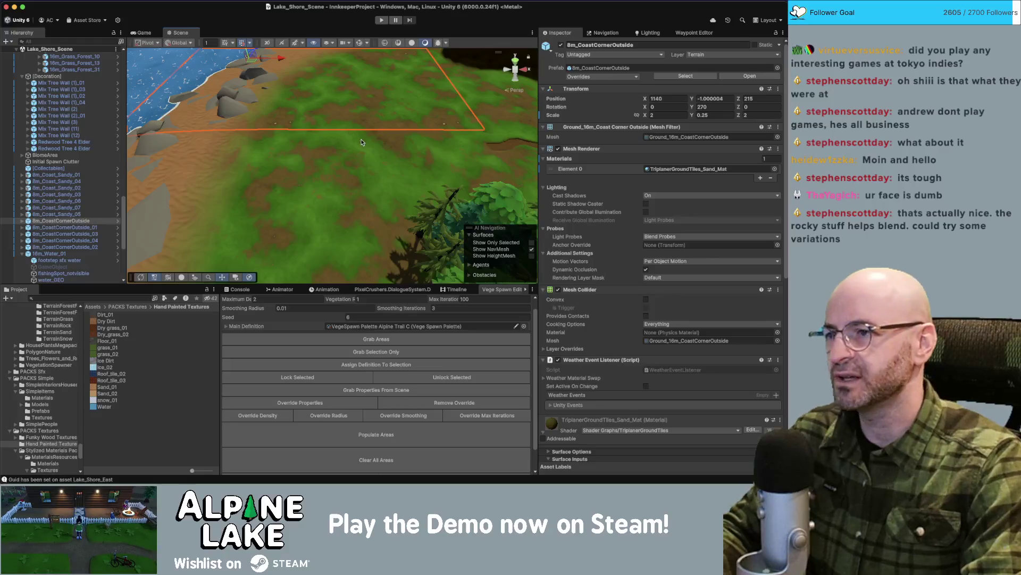
Inspect the lake bottom, coast corner and grass tiles, then select all seven sandy coast tiles.
key("f")
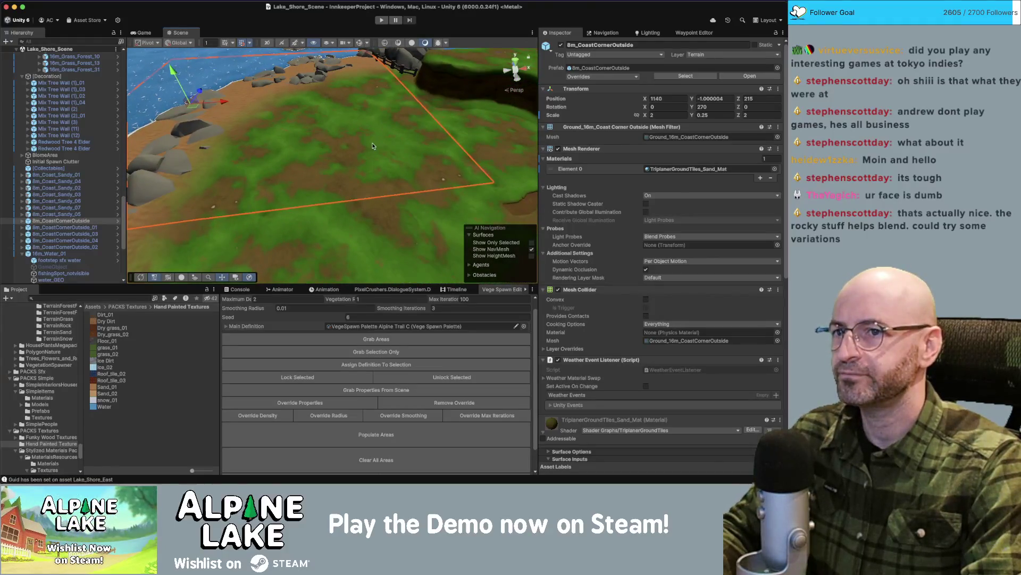
left_click(372, 145)
left_click(343, 155)
left_click(340, 153)
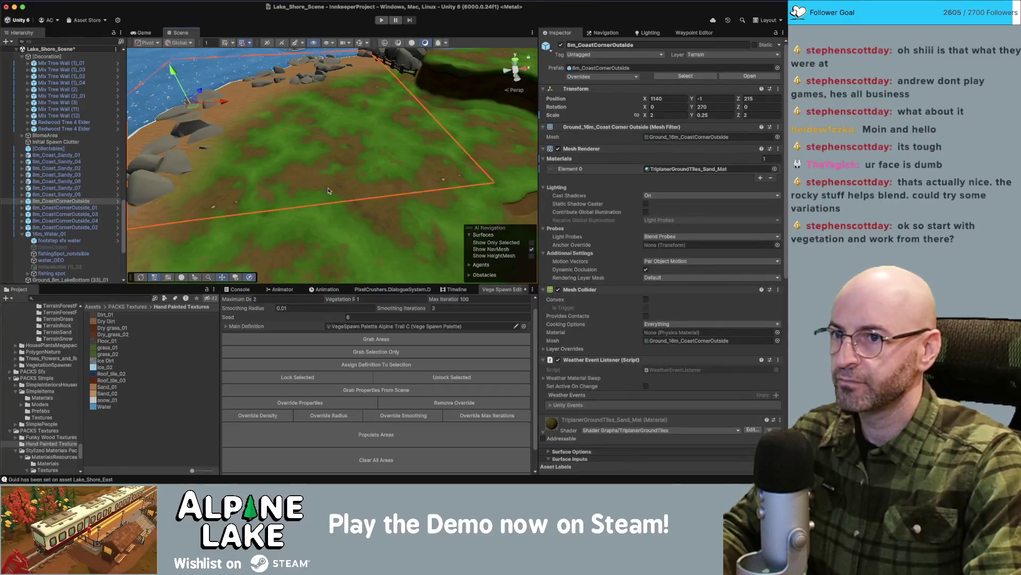
left_click(325, 228)
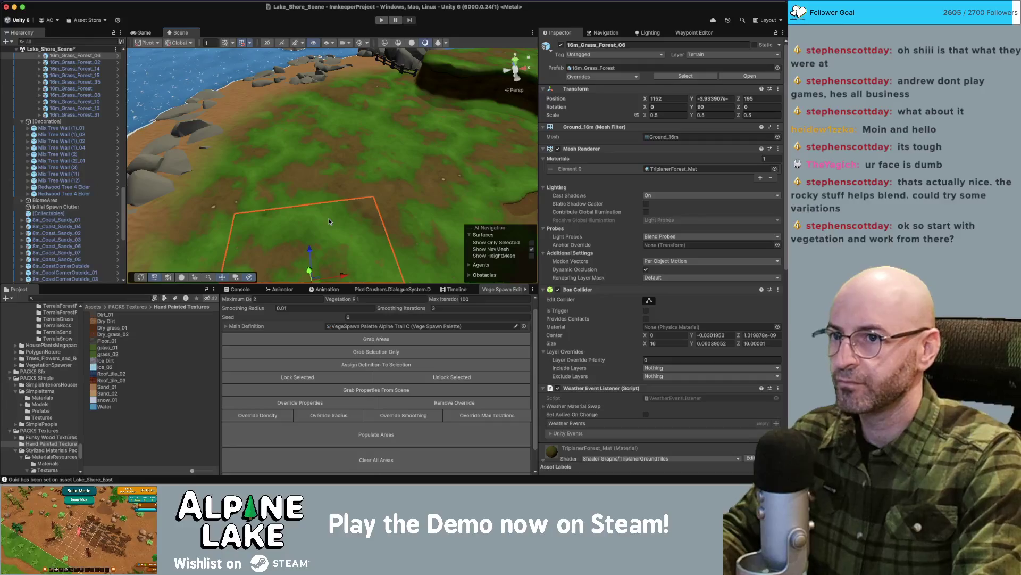
scroll(329, 222, "up", 3)
left_click(275, 219)
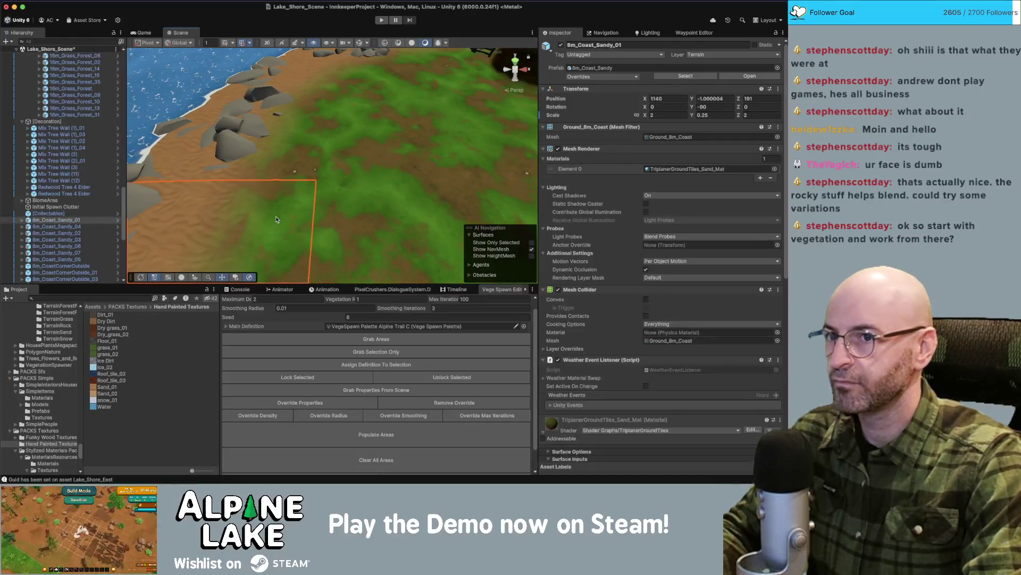
left_click(74, 220)
left_click(75, 259, "shift")
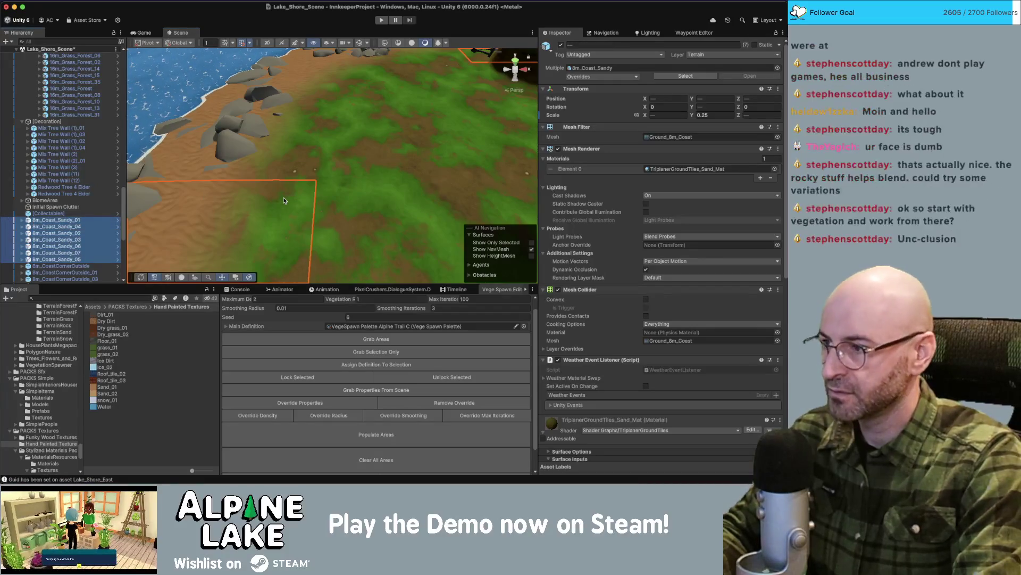
scroll(284, 200, "down", 10)
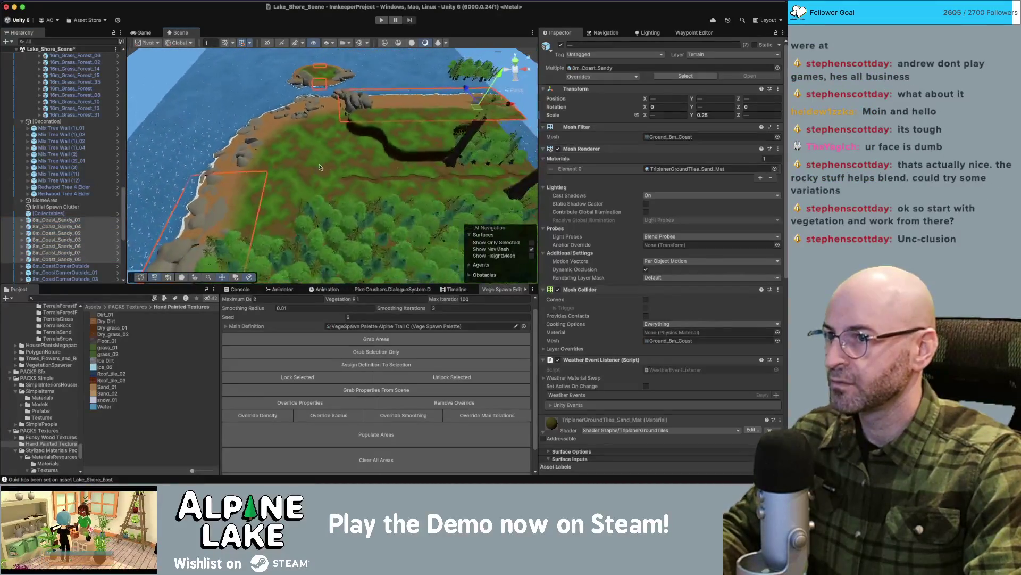
Select all the grass forest tiles, then all the path tiles.
left_click_drag(330, 153, 329, 147)
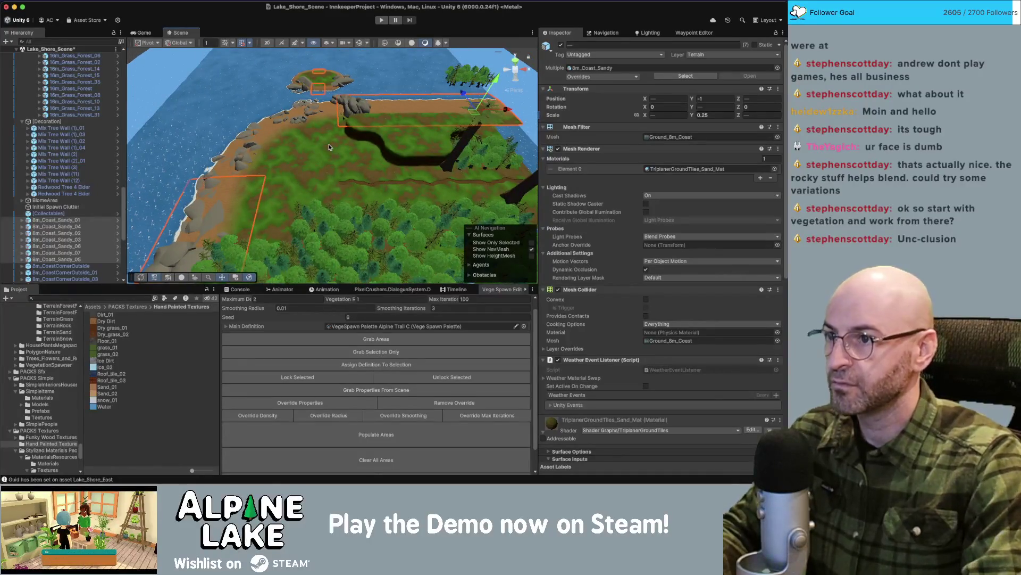
left_click(371, 174)
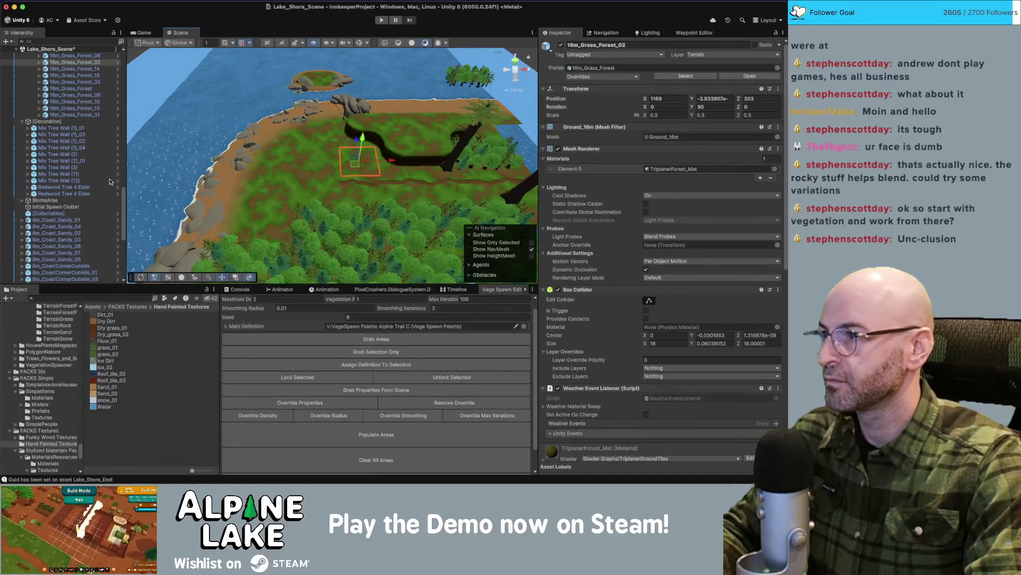
left_click(85, 115)
scroll(83, 160, "up", 10)
left_click(74, 90)
key("shift+End")
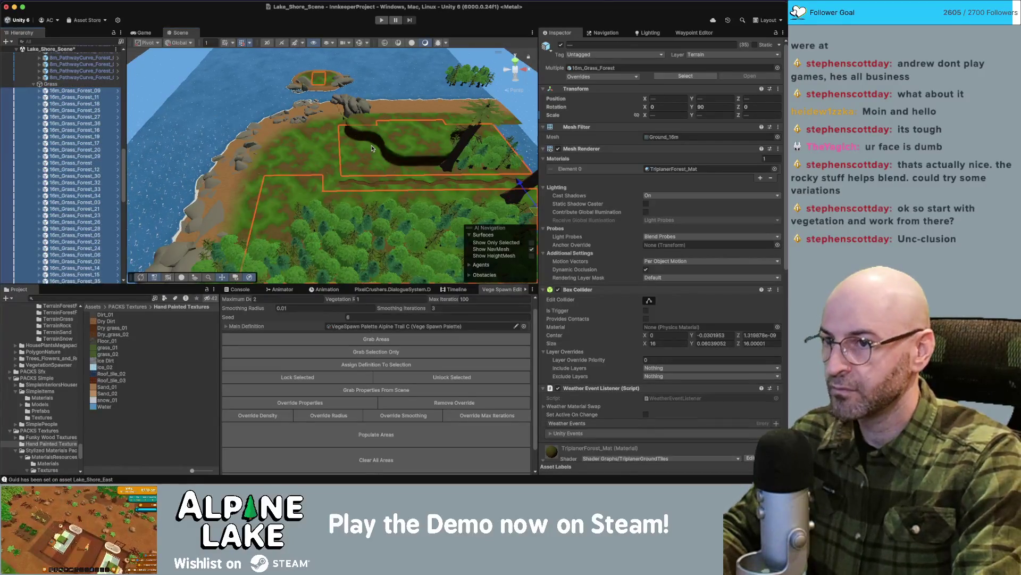
left_click_drag(372, 148, 359, 147)
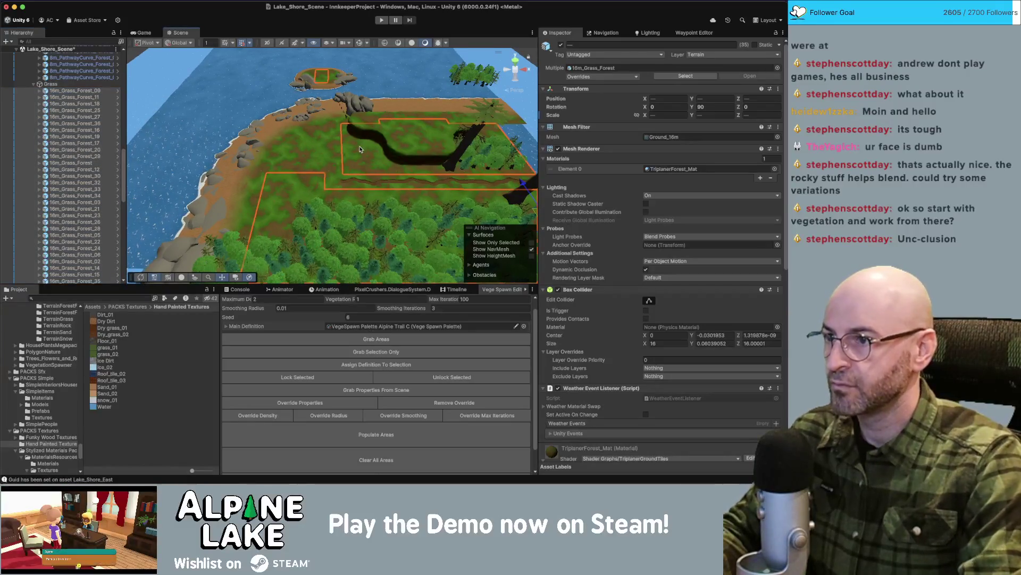
left_click(72, 77)
scroll(74, 85, "up", 4)
left_click(78, 99, "shift")
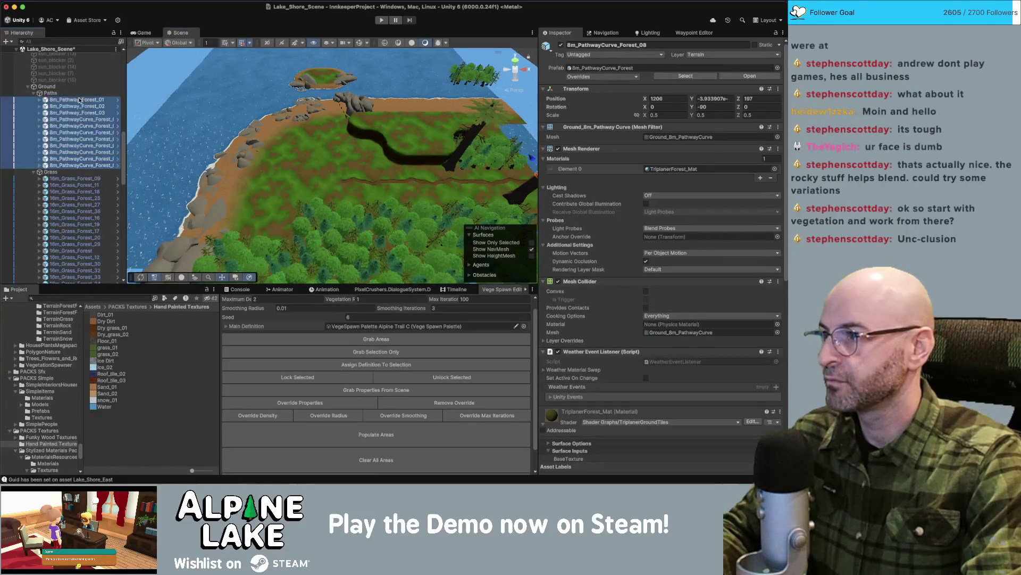
Select the tree walls, then narrow the selection to the two Redwood Tree 4 Elder trees.
left_click_drag(372, 155, 356, 152)
left_click_drag(299, 187, 303, 190)
left_click(303, 192)
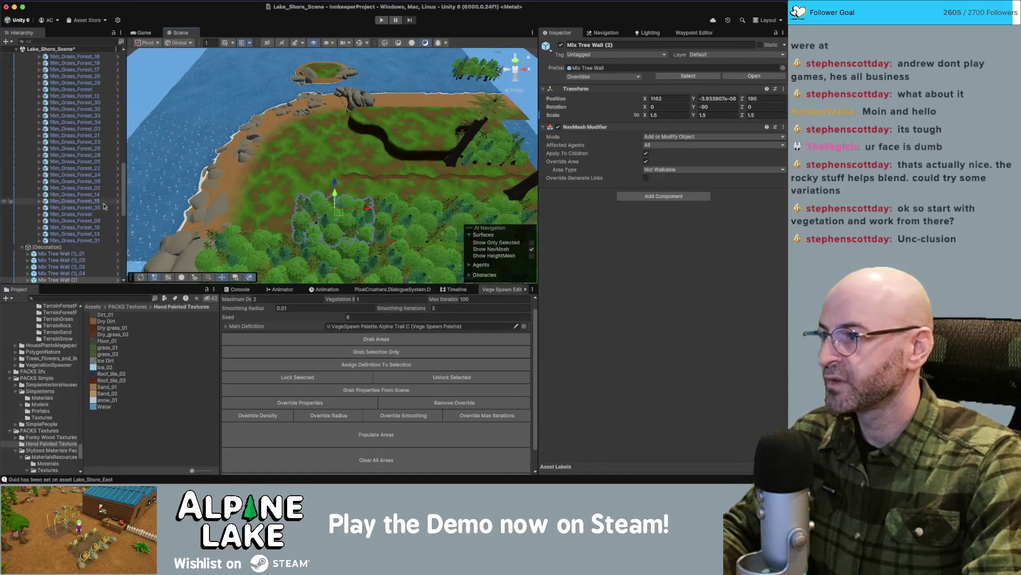
scroll(101, 211, "down", 2)
left_click(79, 216)
scroll(79, 221, "down", 3)
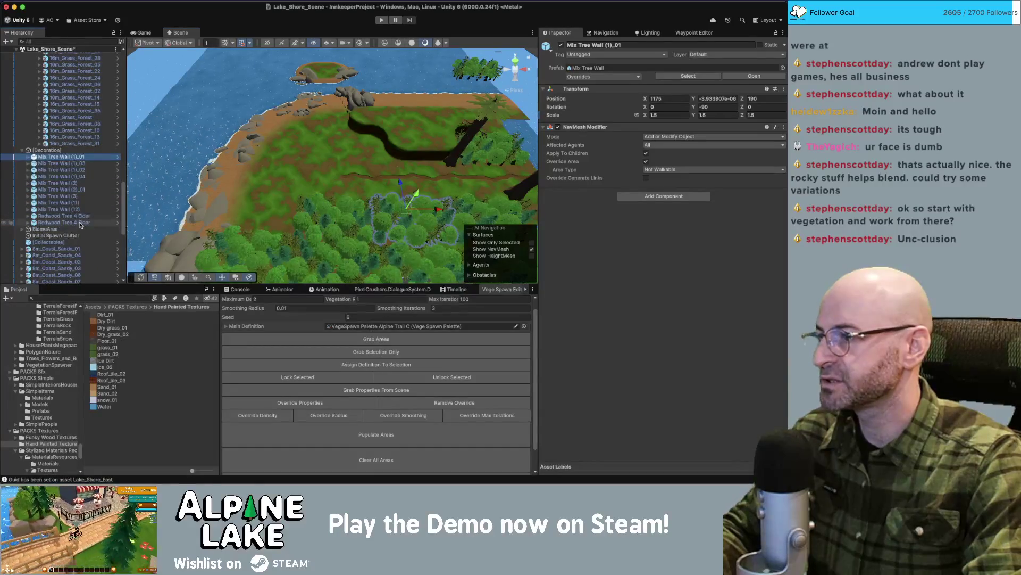
left_click(80, 223, "shift")
mouse_move(373, 164)
left_mouse_down()
mouse_move(372, 173)
mouse_move(488, 127)
left_mouse_up()
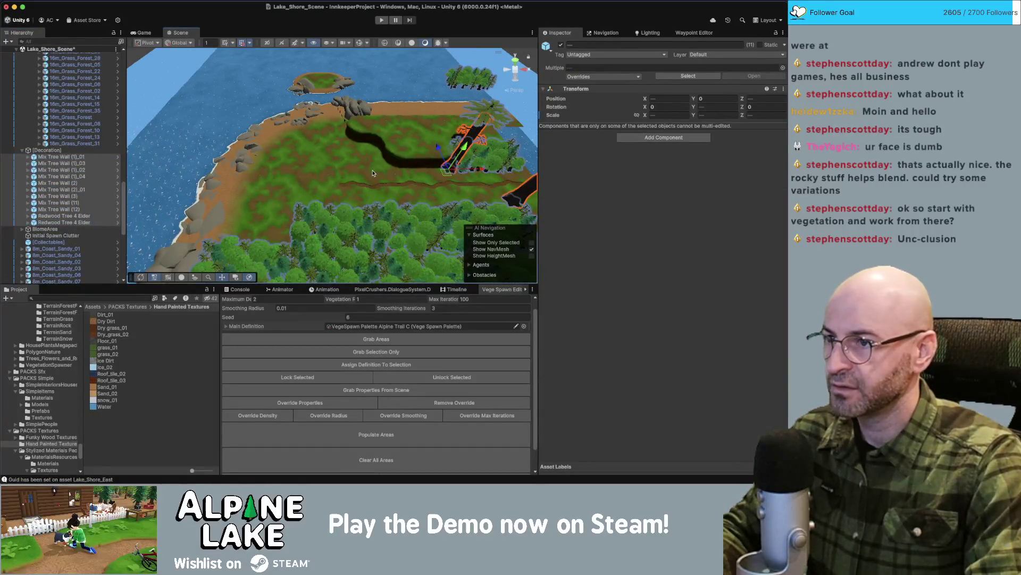
left_click(471, 112)
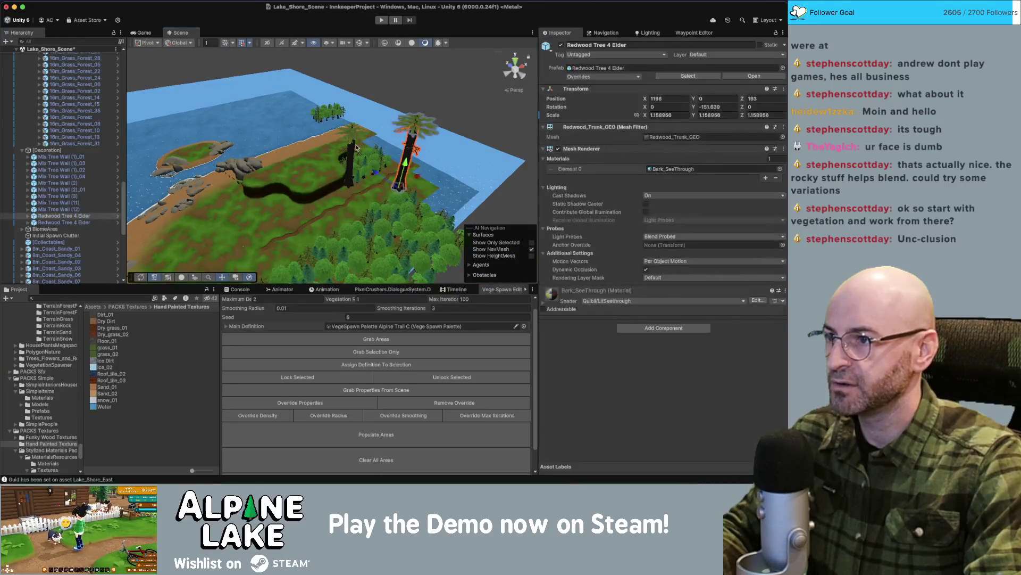
left_click(407, 135)
left_click(353, 150, "shift")
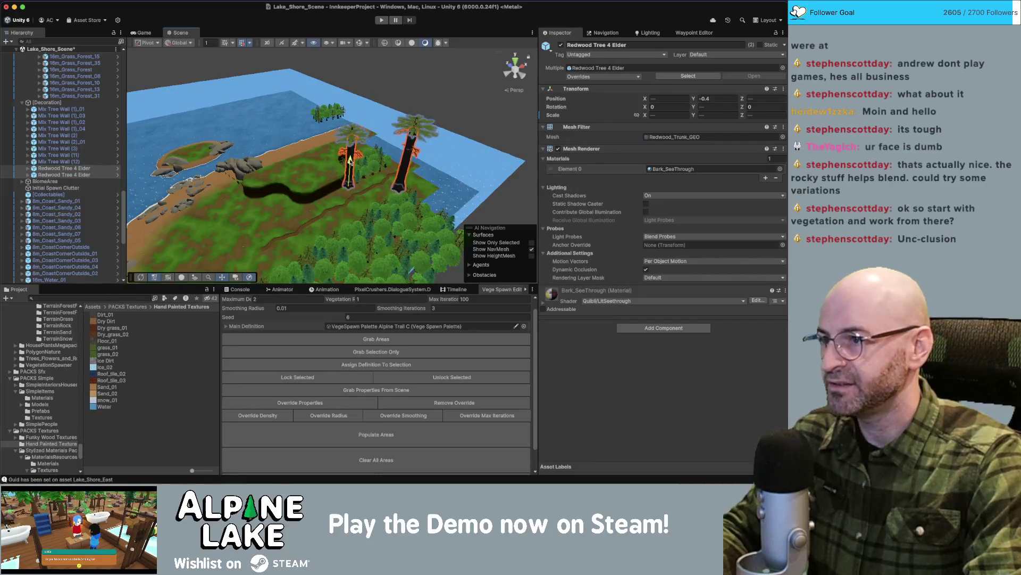
mouse_move(350, 162)
left_mouse_down()
mouse_move(367, 173)
mouse_move(330, 125)
mouse_move(256, 149)
mouse_move(282, 203)
left_mouse_up()
scroll(279, 206, "up", 5)
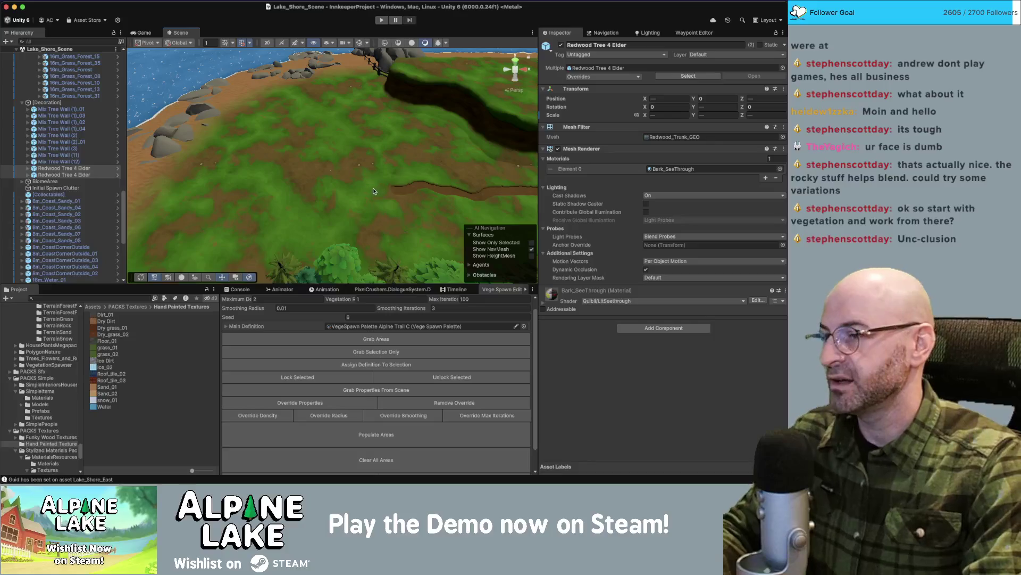
Duplicate the Alpine Trail C palette asset and name the copy VegeSpawn Palette Lake Shore.
left_click(421, 327)
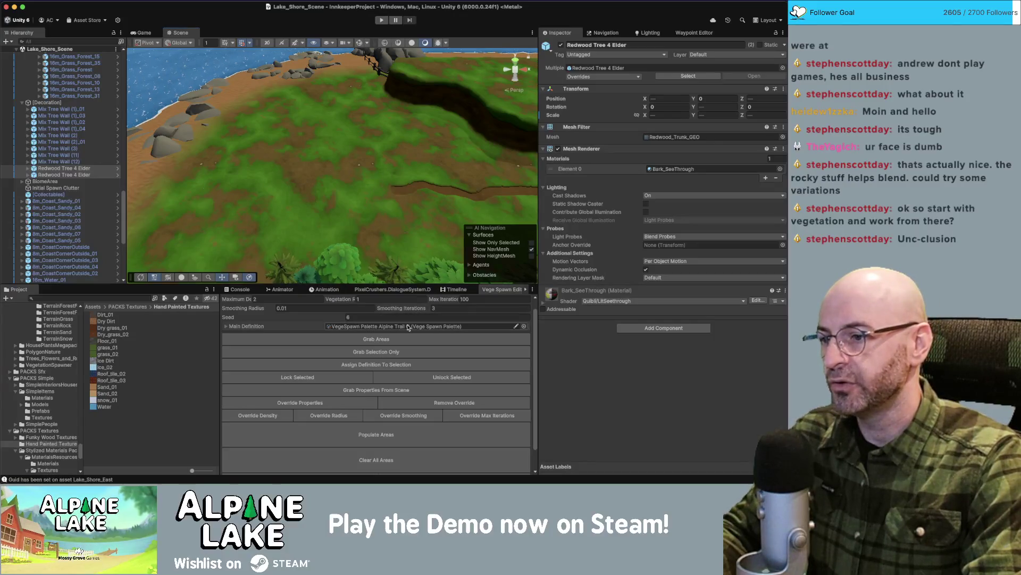
left_click(144, 321)
key("super+d")
key("Return")
key("BackSpace")
key("BackSpace")
key("BackSpace")
key("BackSpace")
key("BackSpace")
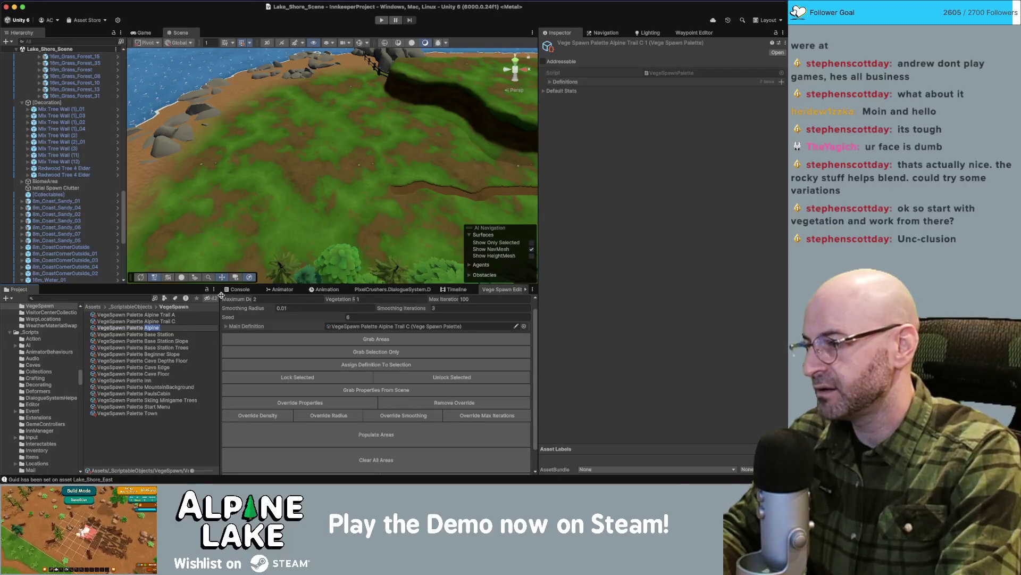
type("Lake Shore")
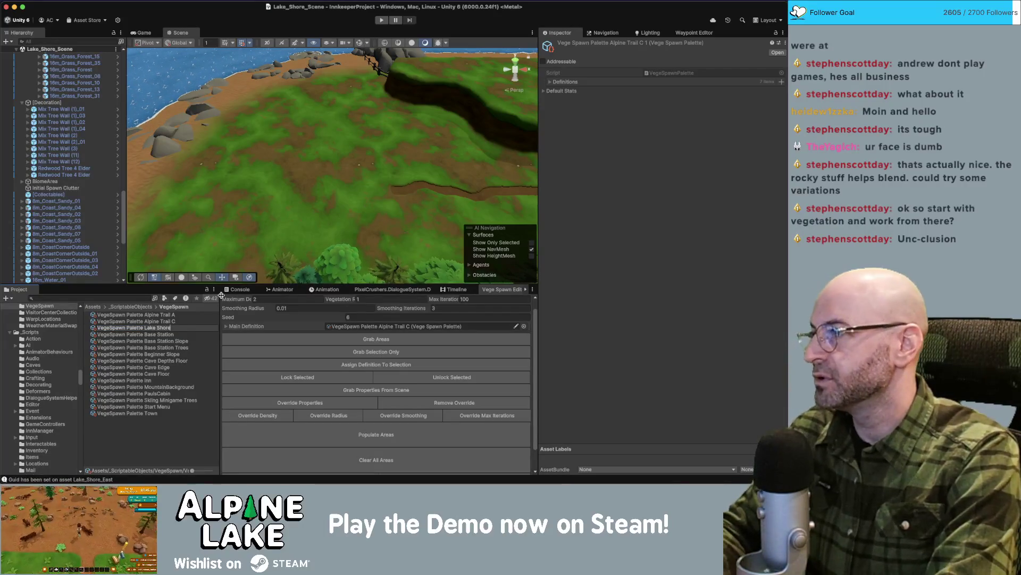
key("Return")
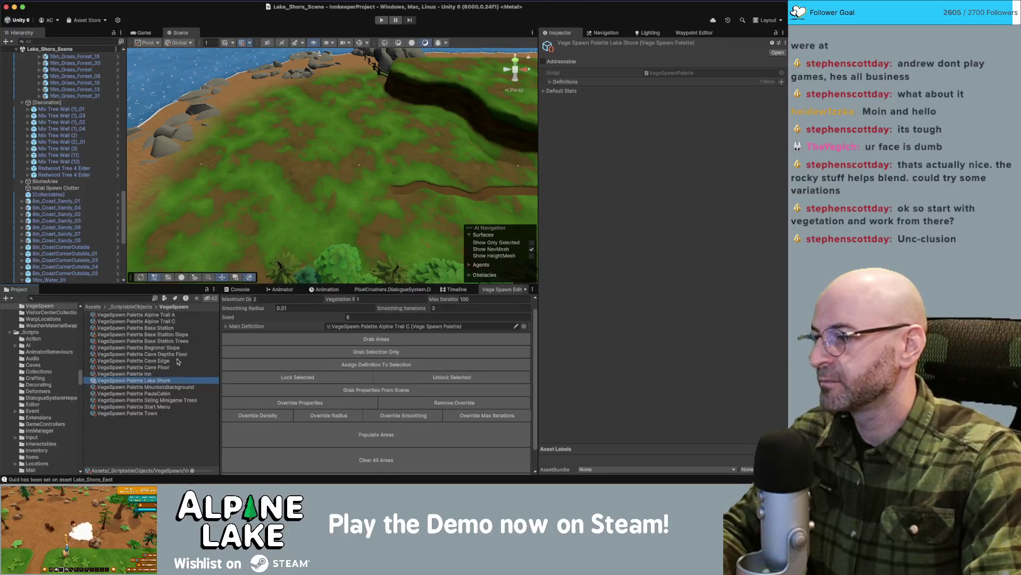
Select the coast corner tile in the Hierarchy.
left_click(151, 117)
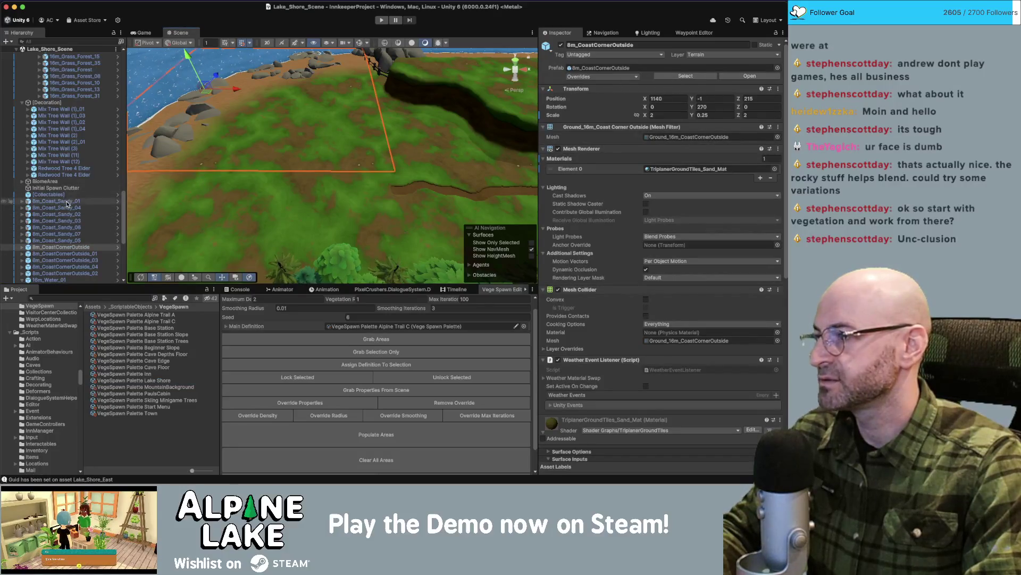
scroll(86, 78, "up", 1)
scroll(87, 78, "up", 10)
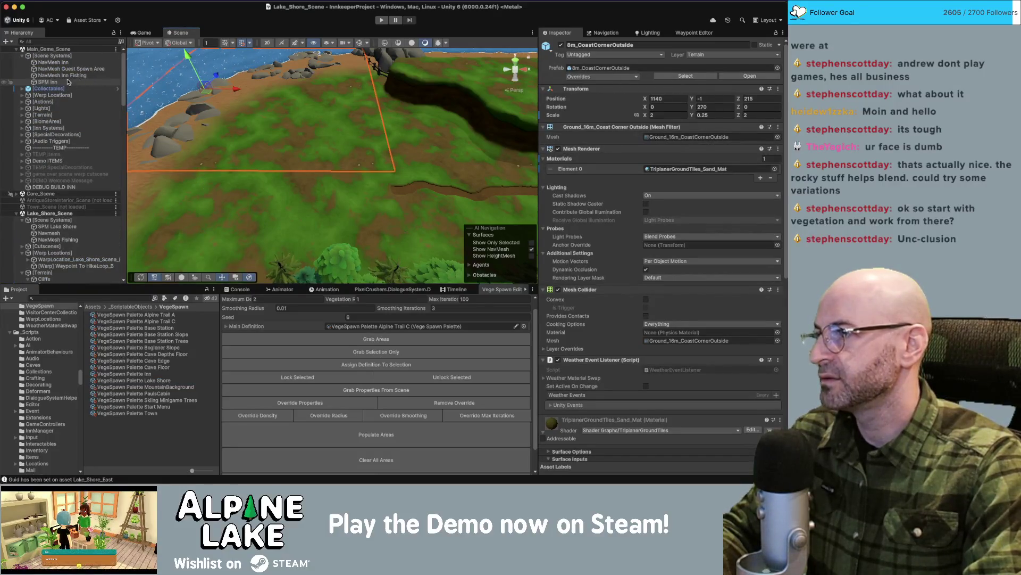
Unload Main_Game_Scene and filter the Hierarchy for 'vegetati'.
right_click(60, 52)
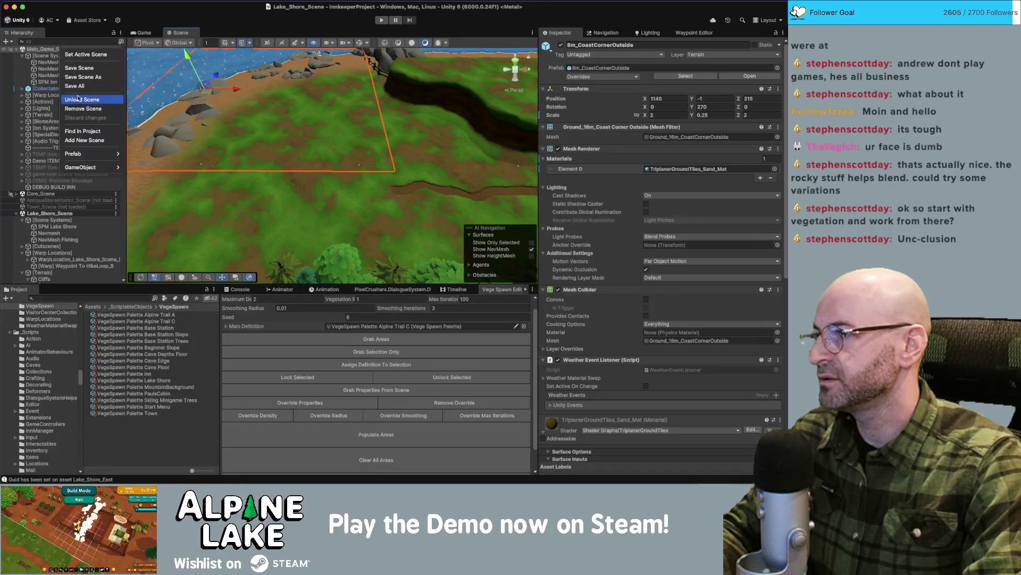
left_click(80, 98)
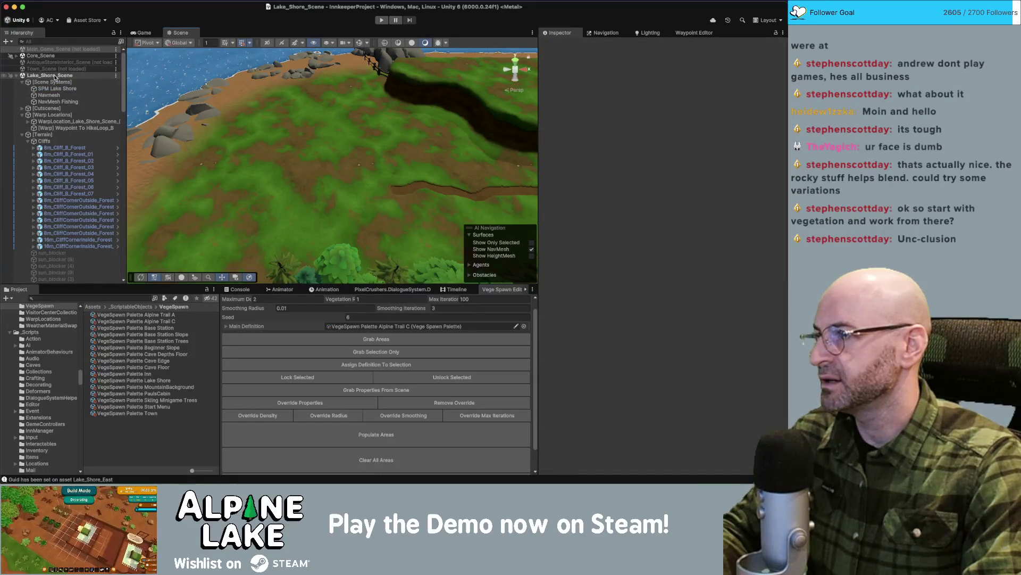
left_click(61, 42)
type("vege")
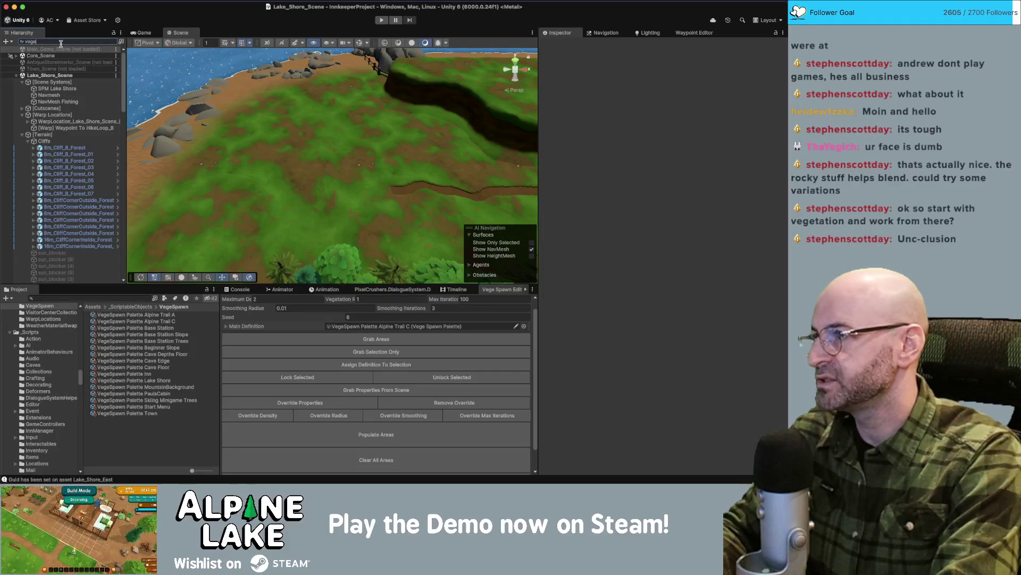
type("tation")
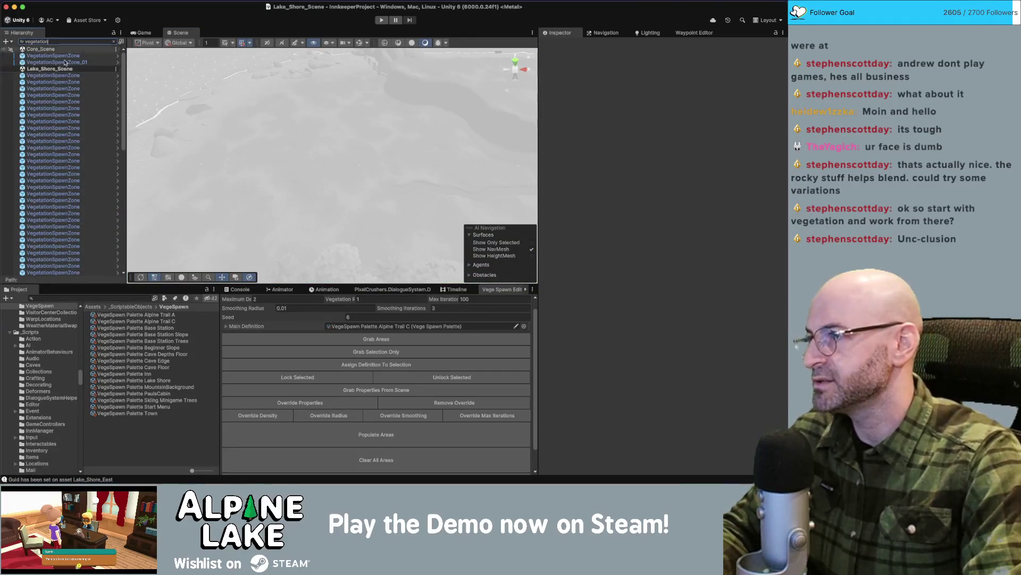
Select all 77 vegetation spawn zones and assign them the Lake Shore palette definition.
left_click(64, 79)
scroll(83, 157, "down", 3)
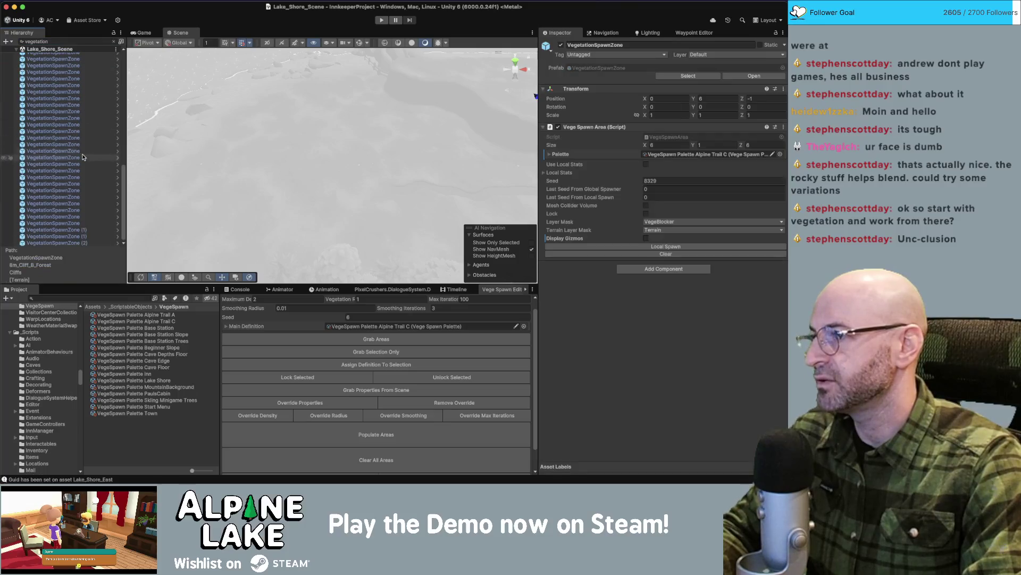
left_click(71, 243, "shift")
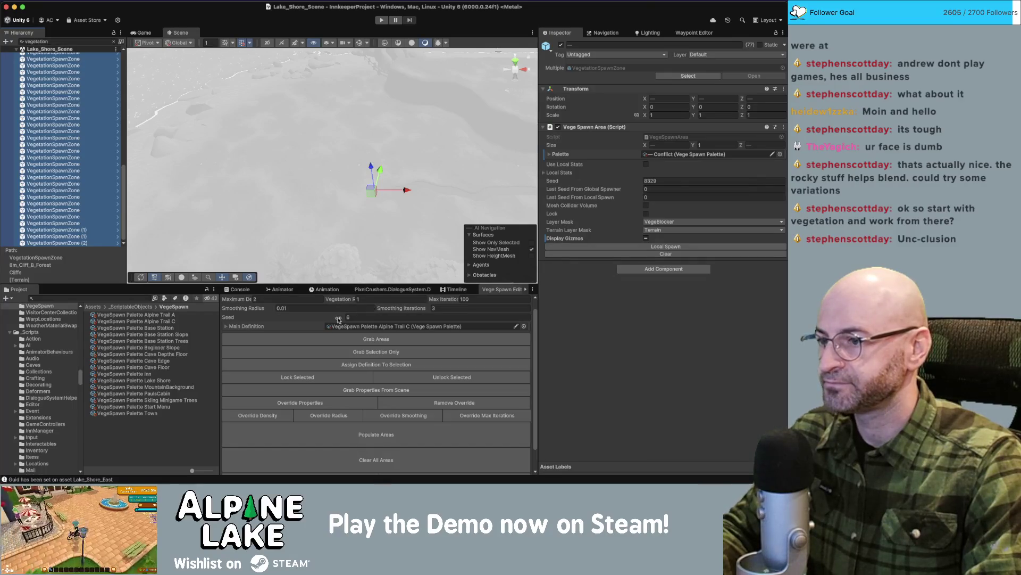
left_click(524, 327)
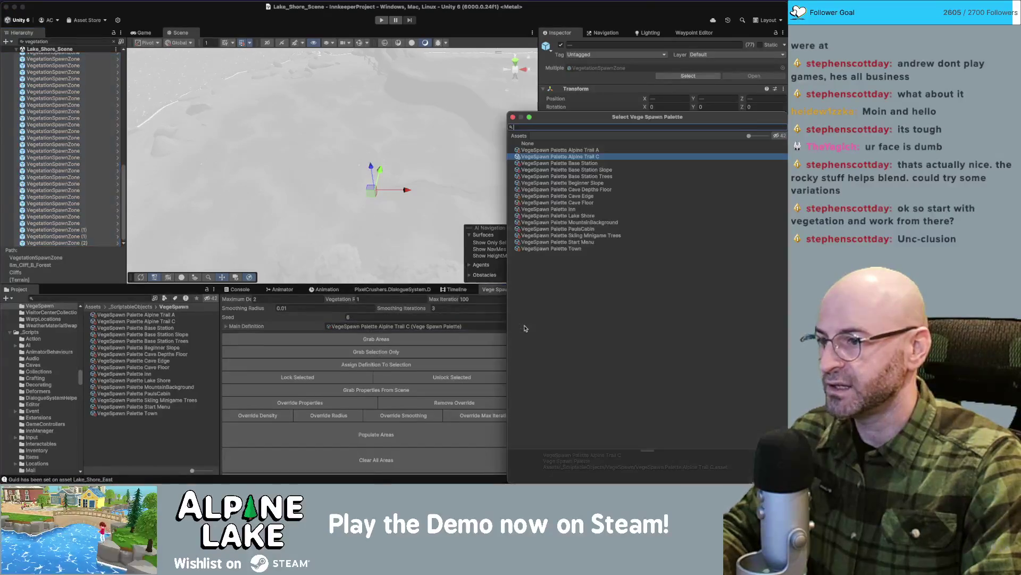
double_click(584, 217)
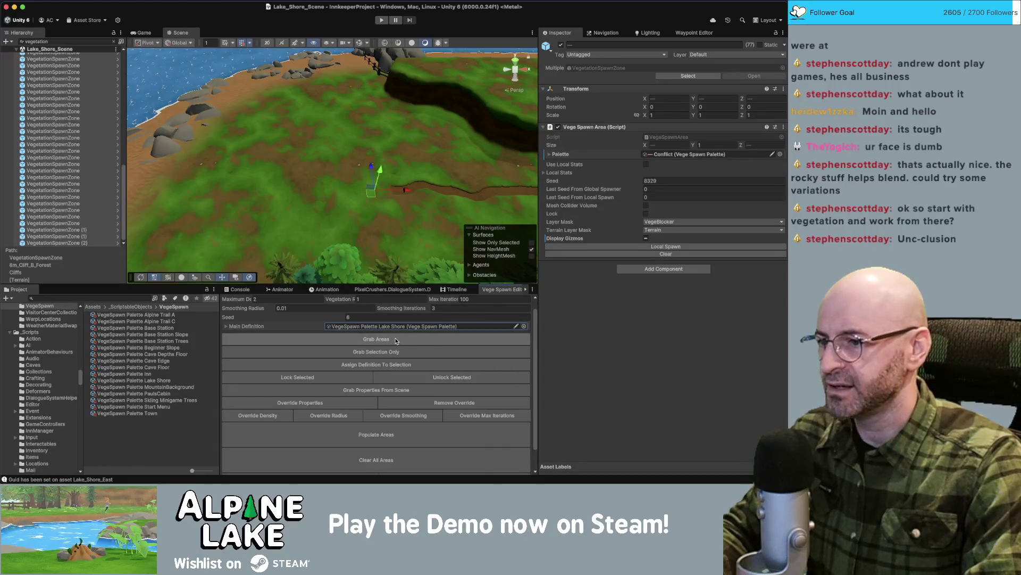
left_click(375, 365)
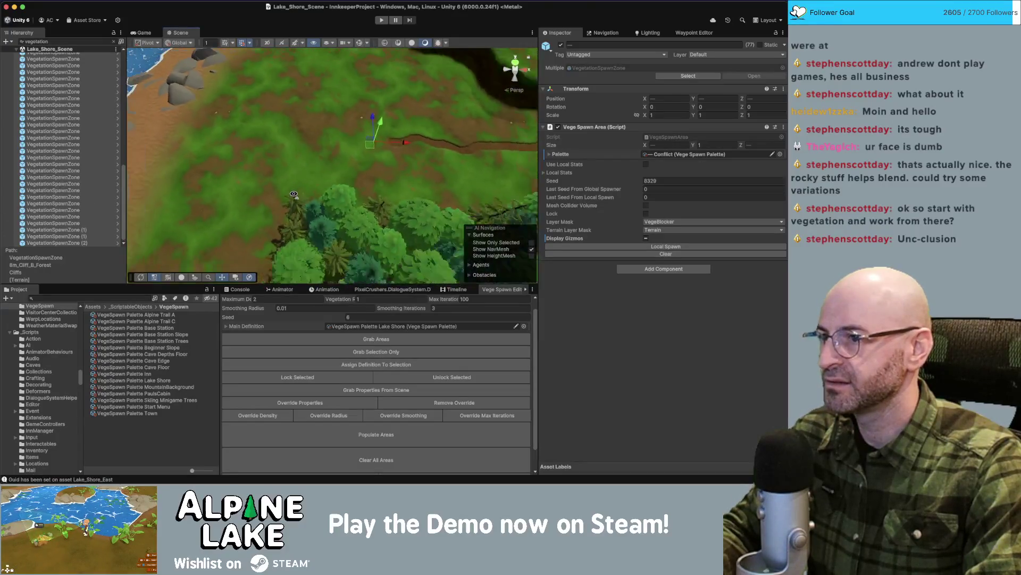
Grab only the selected spawn zone and assign the Lake Shore definition to respawn it.
left_click(94, 144)
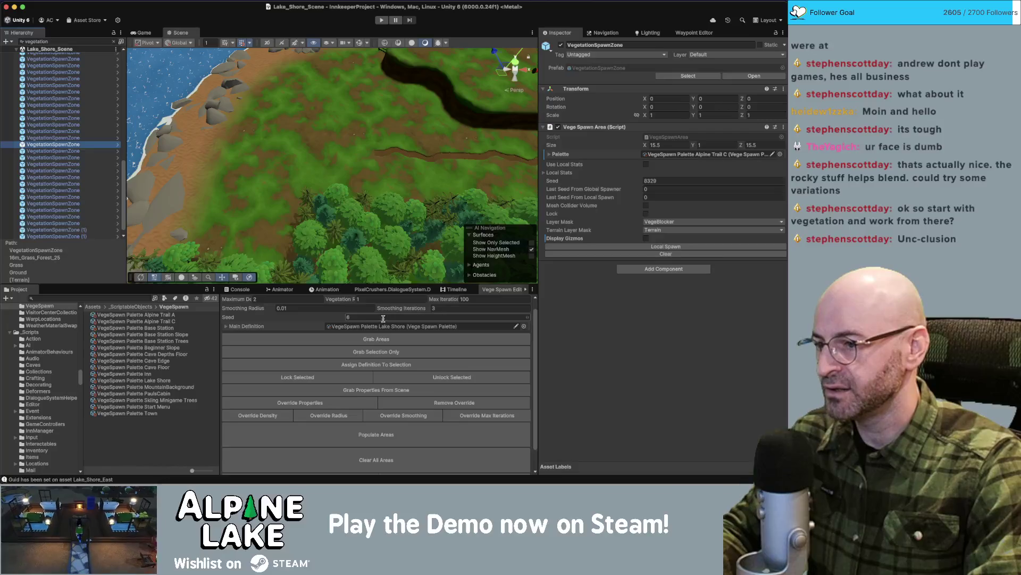
scroll(381, 390, "down", 3)
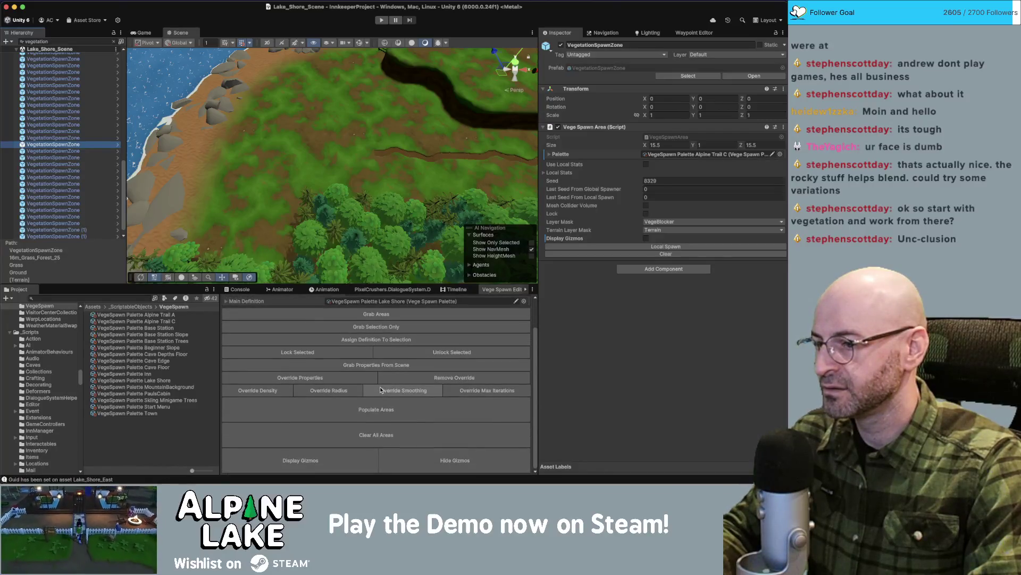
left_click(380, 390)
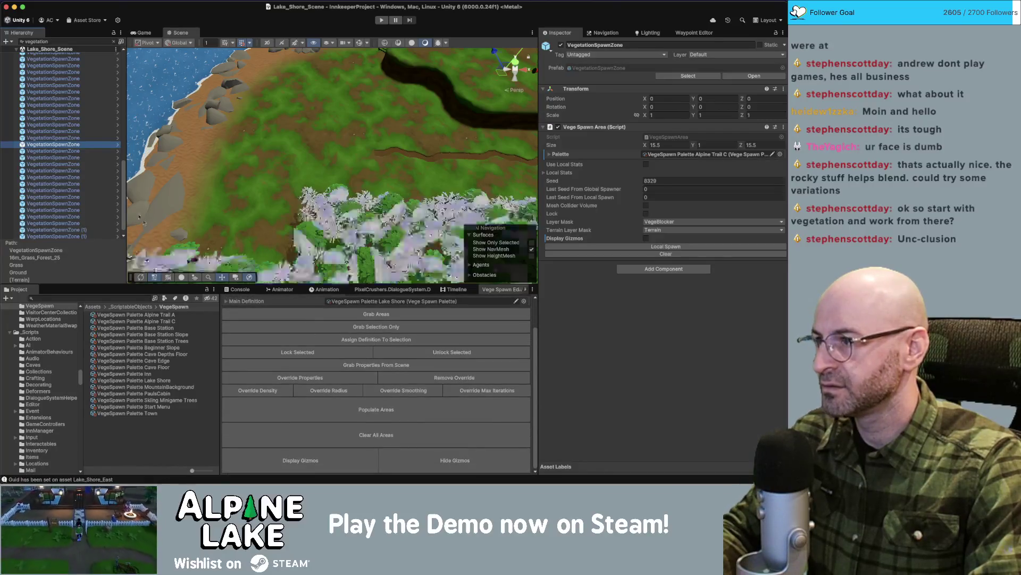
left_click(377, 341)
left_click(377, 342)
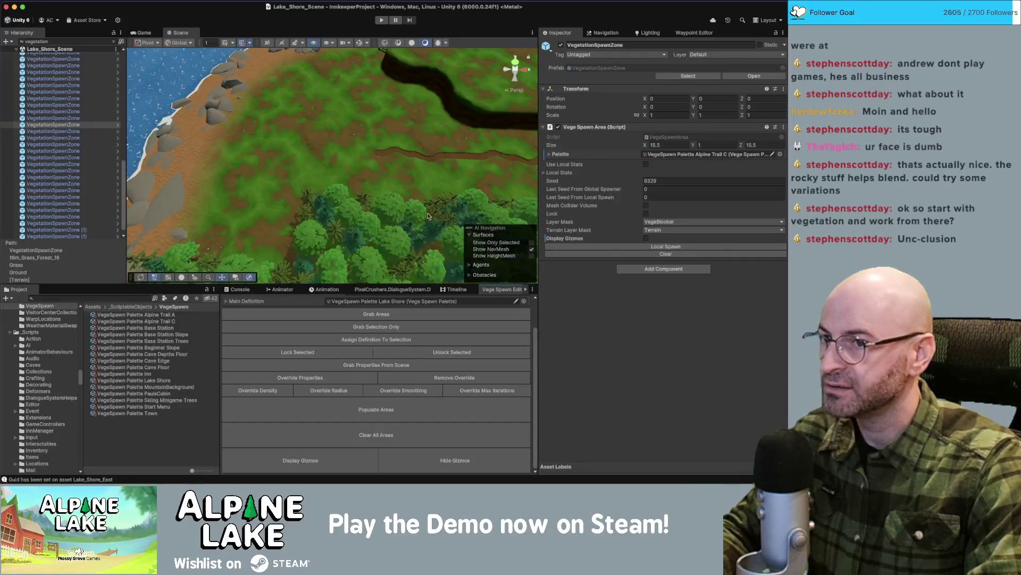
Check the palettes on VegetationSpawnZone (1) and (2) in the Hierarchy.
left_click(83, 132)
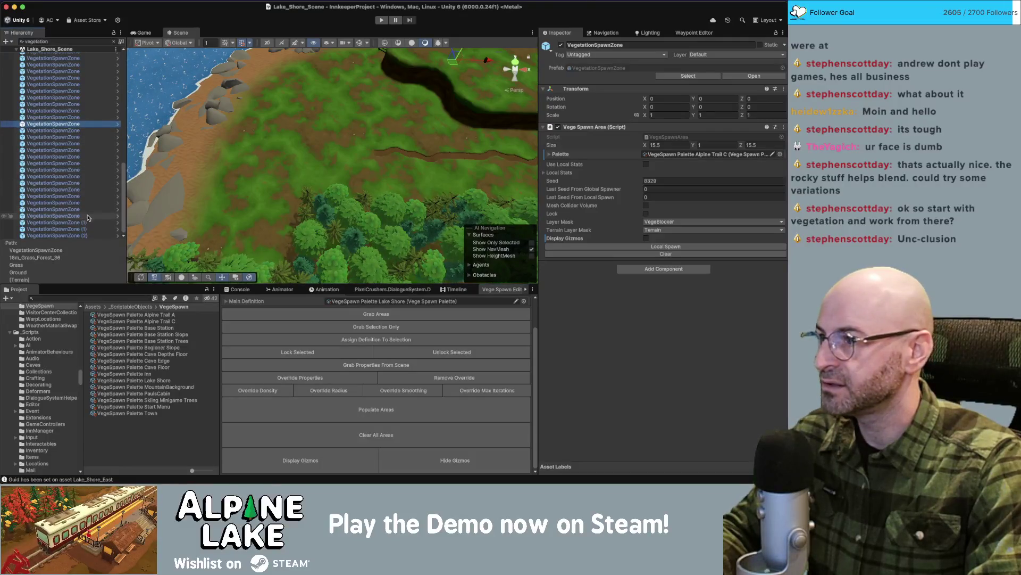
left_click(88, 229)
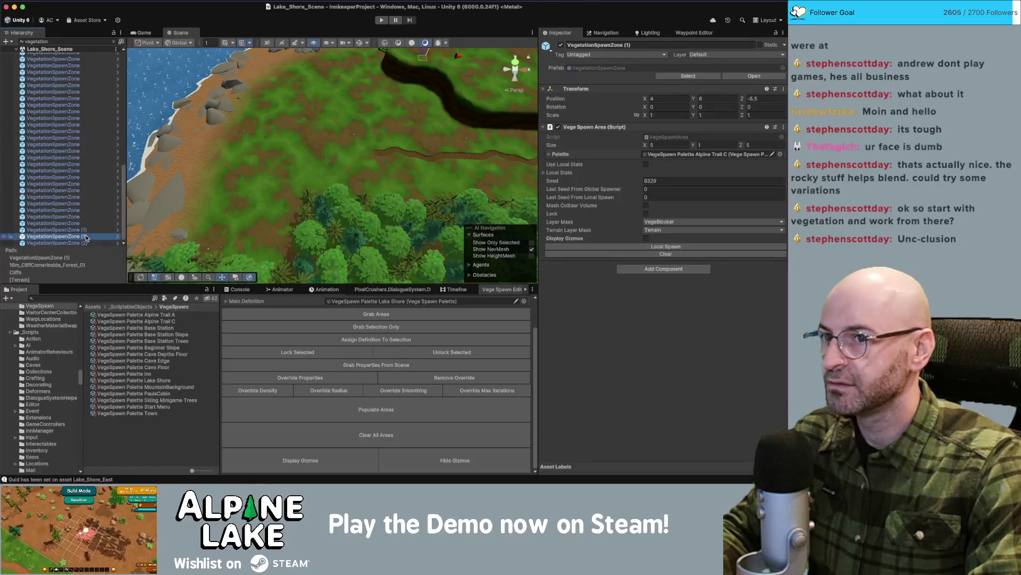
left_click(85, 242)
scroll(74, 133, "up", 10)
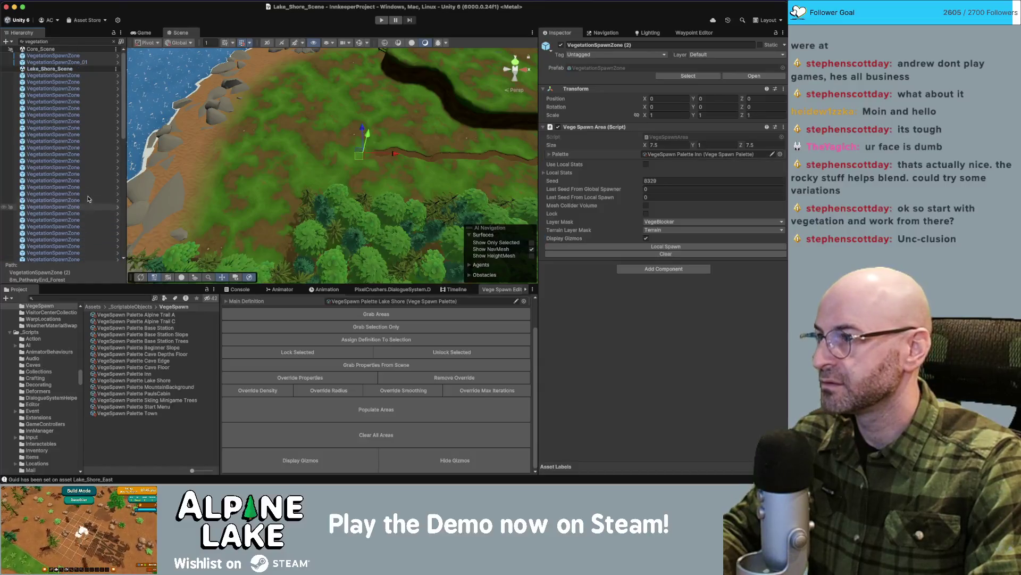
Clear the Palette field on all selected spawn zones, then set it to VegeSpawn Palette Lake Shore.
left_click(75, 75, "shift")
right_click(704, 155)
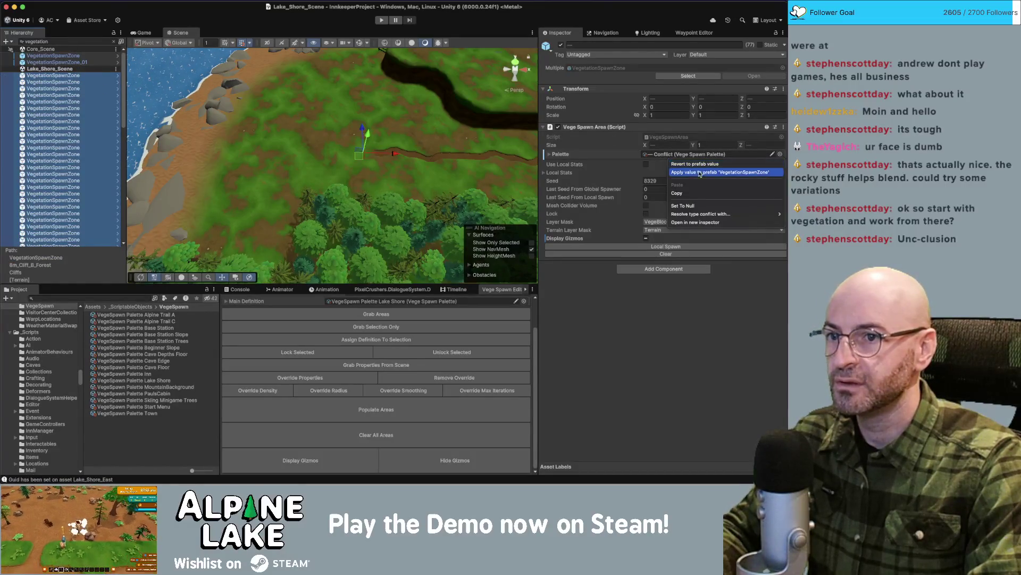
left_click(684, 205)
left_click(780, 155)
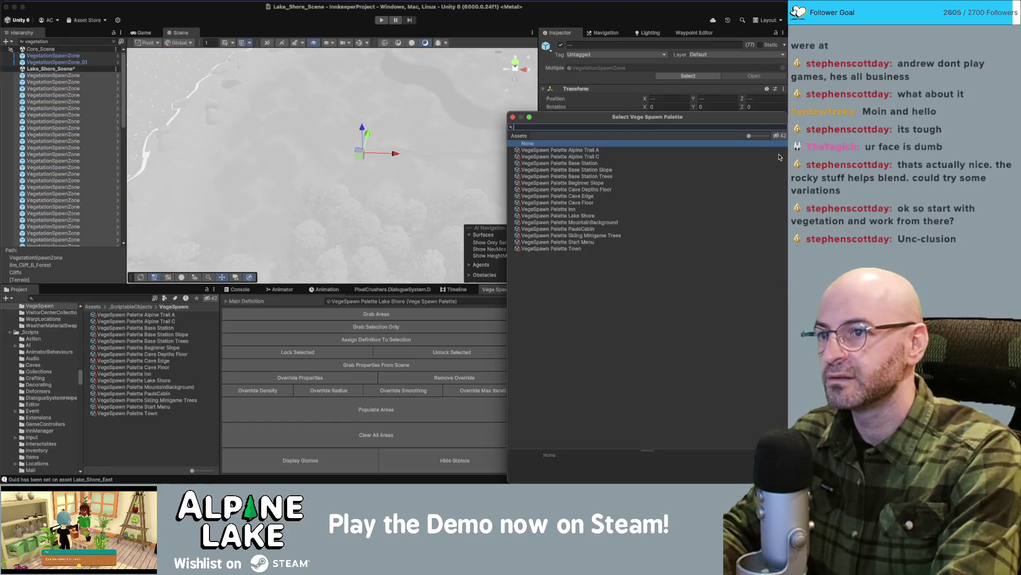
type("lake shore")
key("Down")
key("Return")
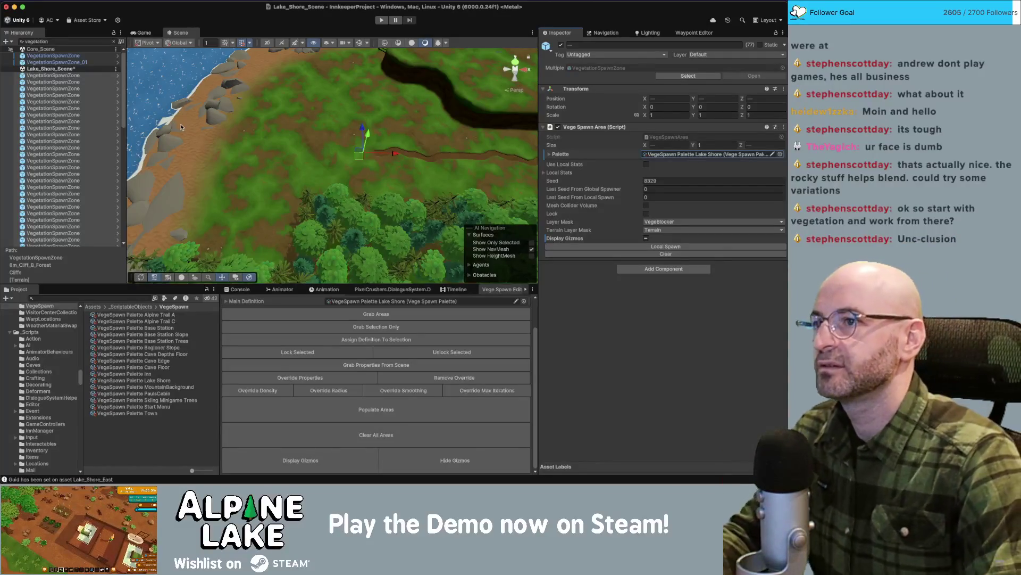
key("e")
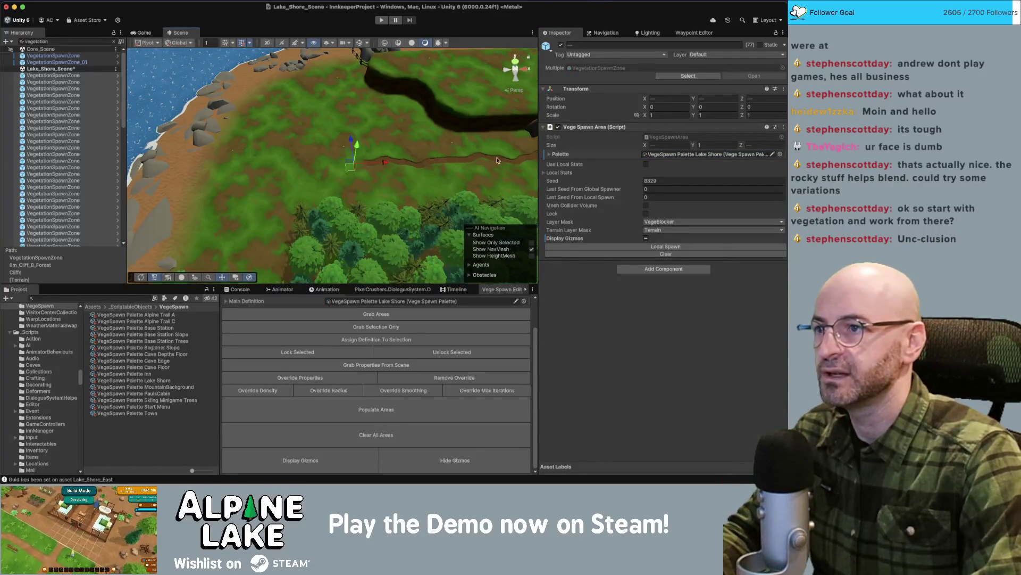
key("e")
key("e")
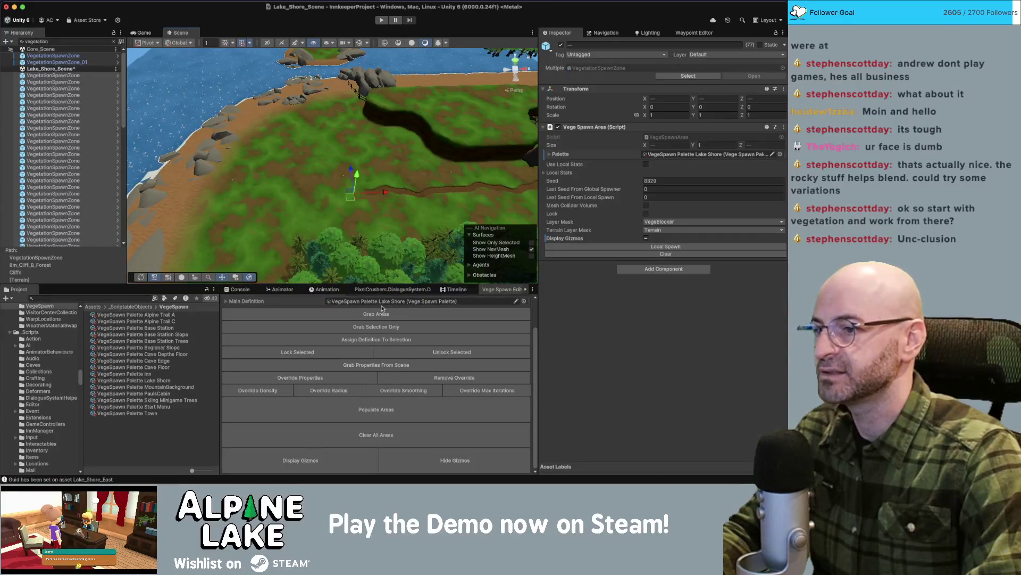
Expand the Lake Shore palette's Main Definition and review its grass and yellow flower definitions.
left_click(418, 314)
left_click(335, 337)
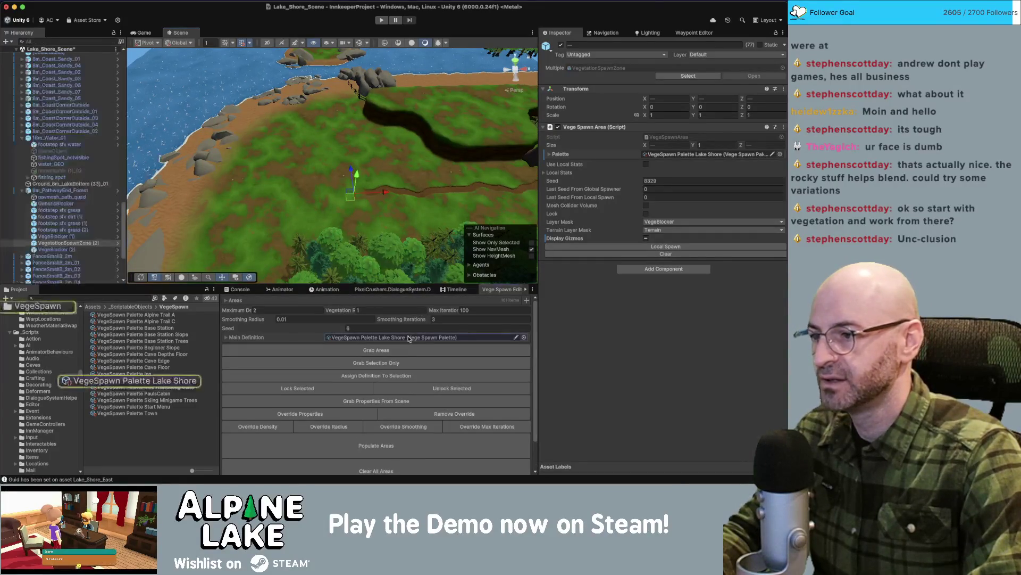
left_click(226, 337)
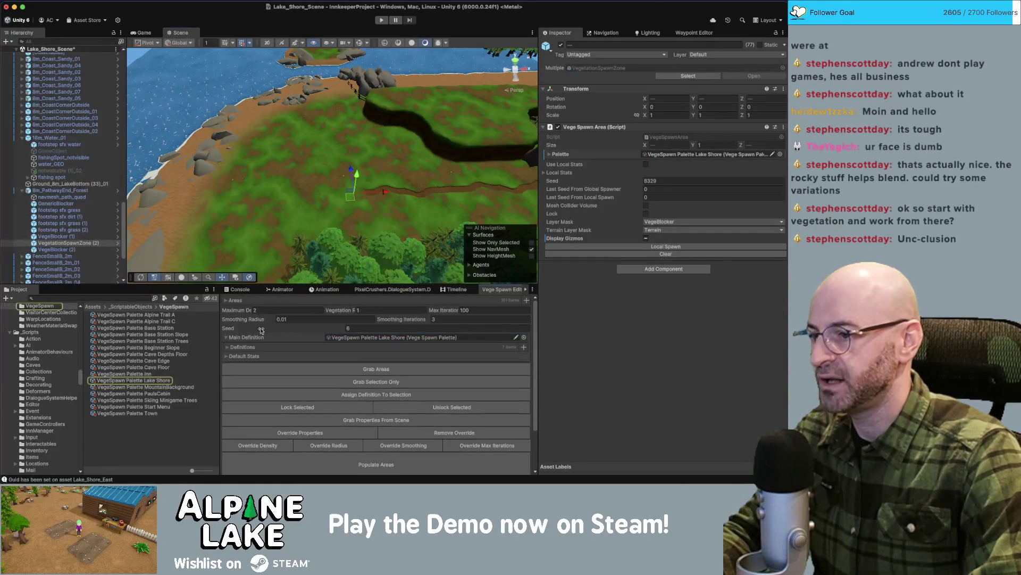
left_click(227, 348)
scroll(261, 340, "down", 5)
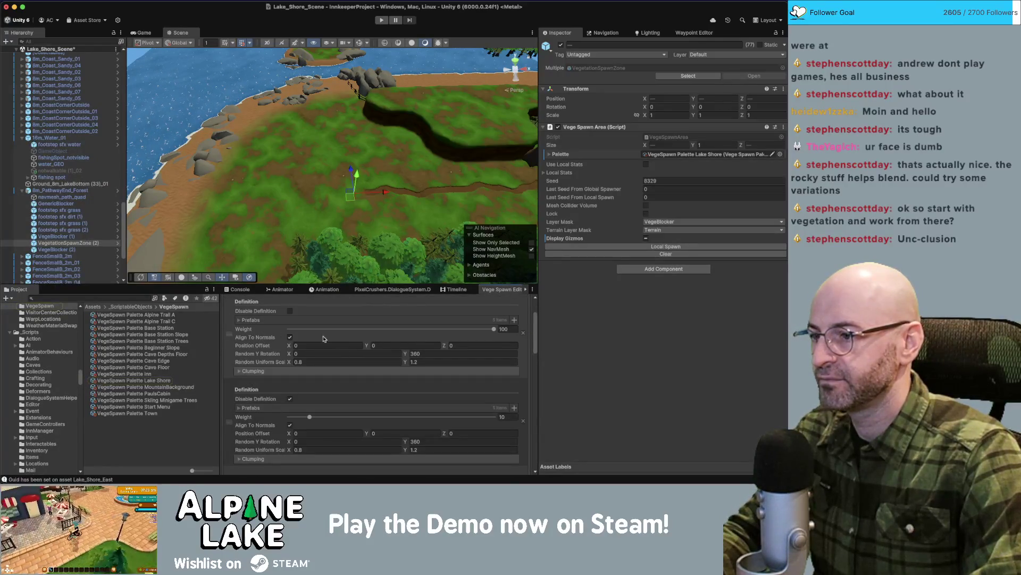
left_click(239, 372)
left_click(239, 373)
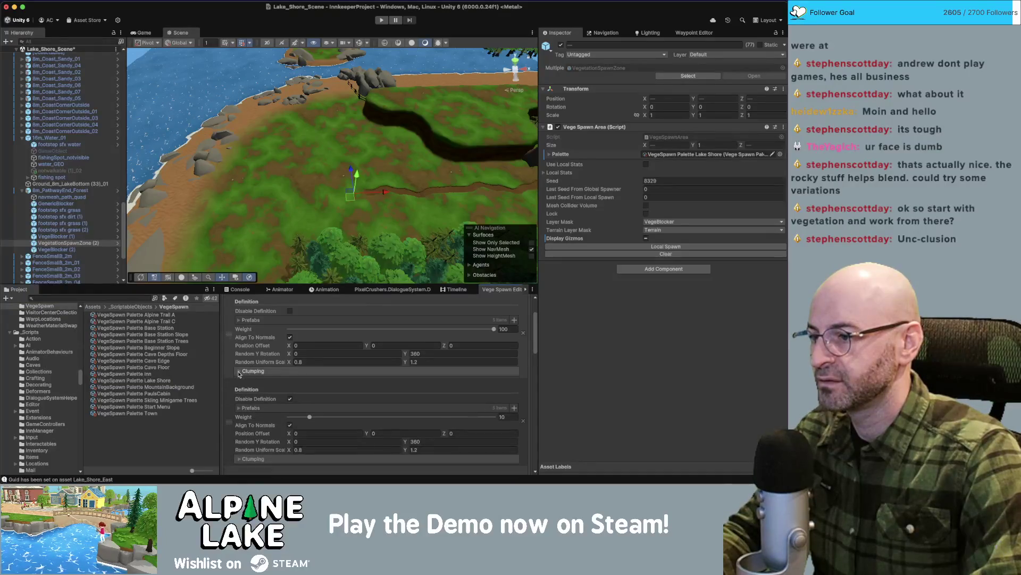
scroll(260, 351, "up", 1)
left_click(238, 325)
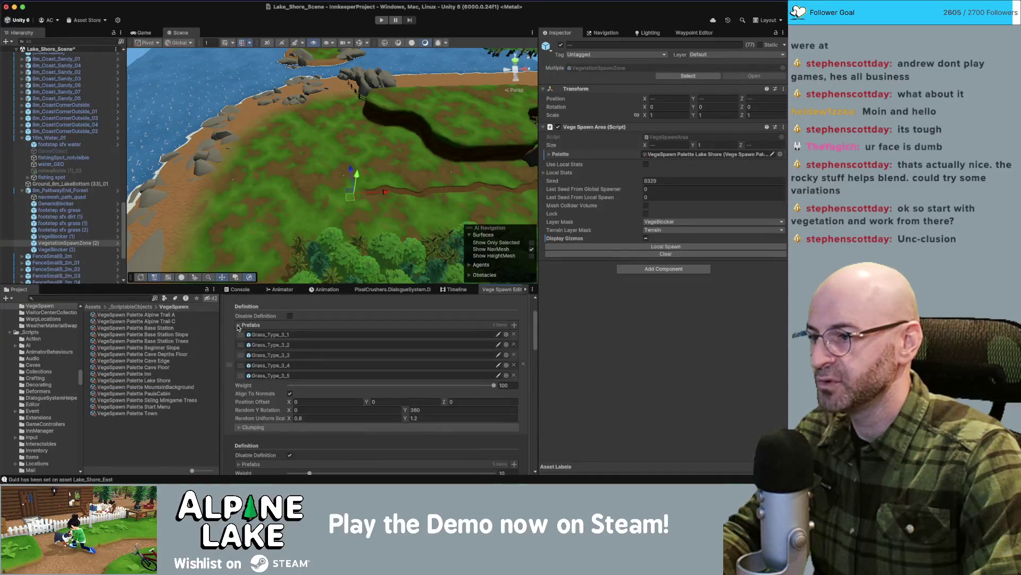
left_click(238, 325)
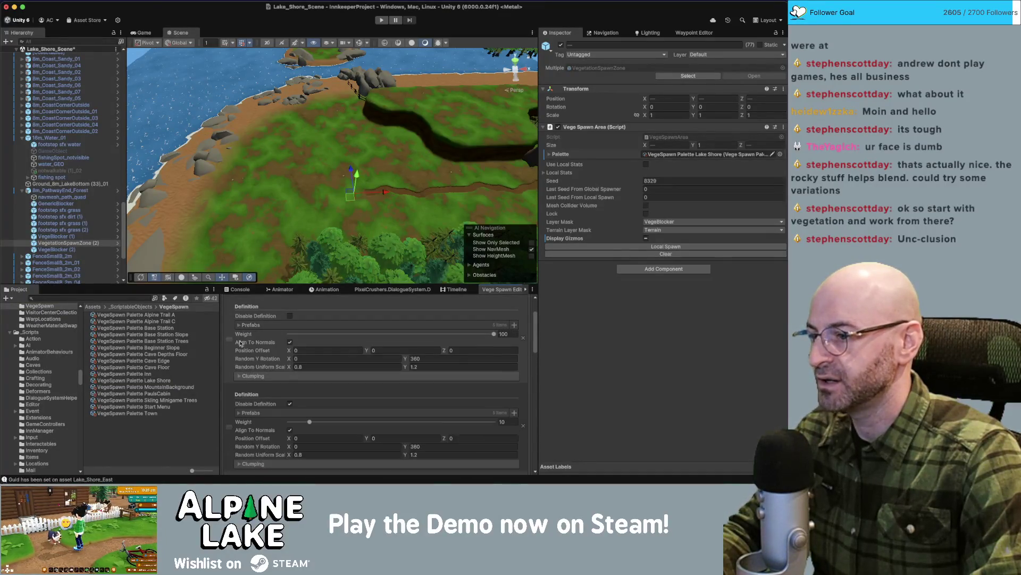
left_click(239, 413)
left_click(240, 413)
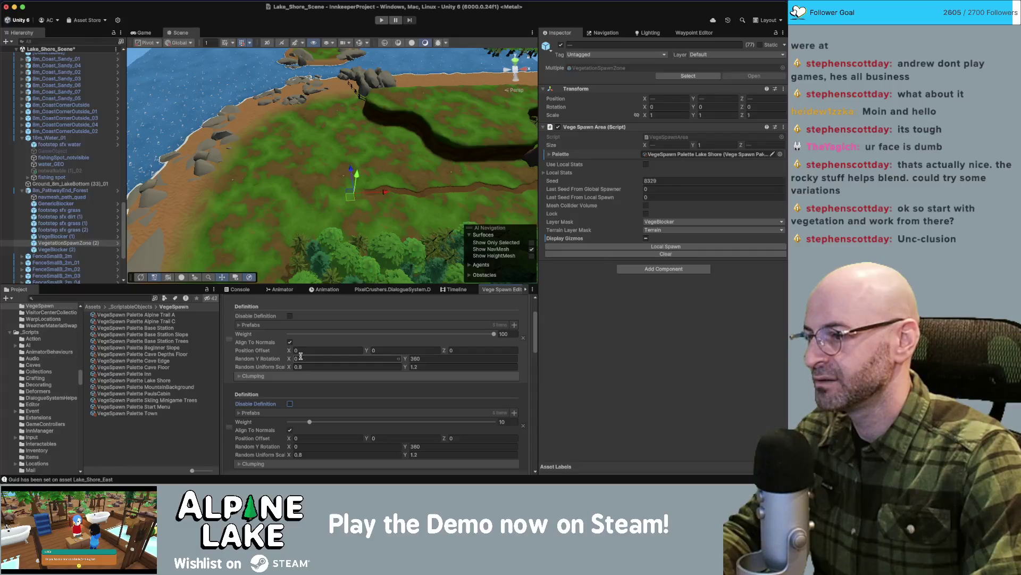
Disable the yellow flower definition, then delete it and the weight-5 definition.
left_click(290, 403)
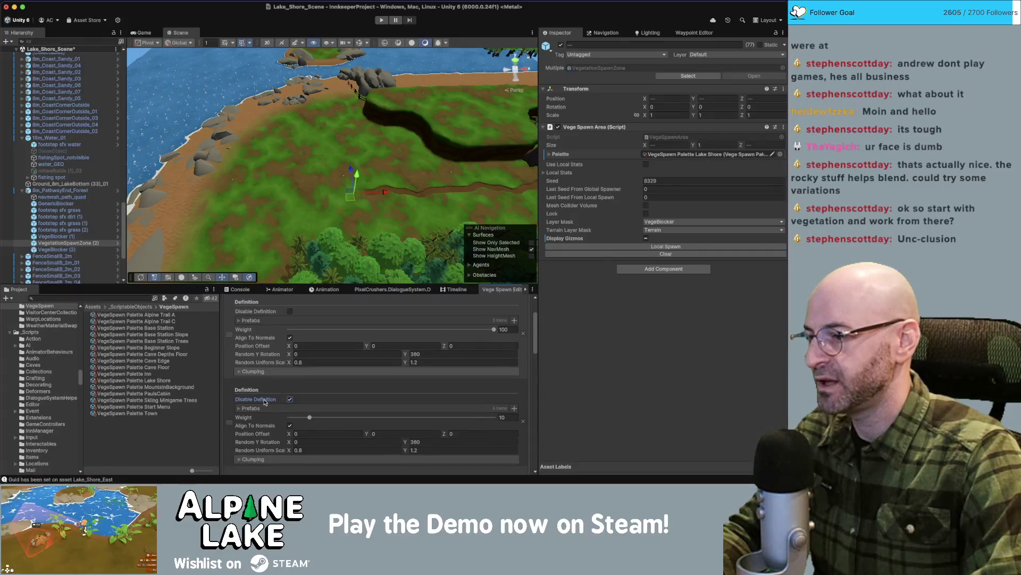
scroll(280, 380, "down", 2)
scroll(277, 376, "down", 3)
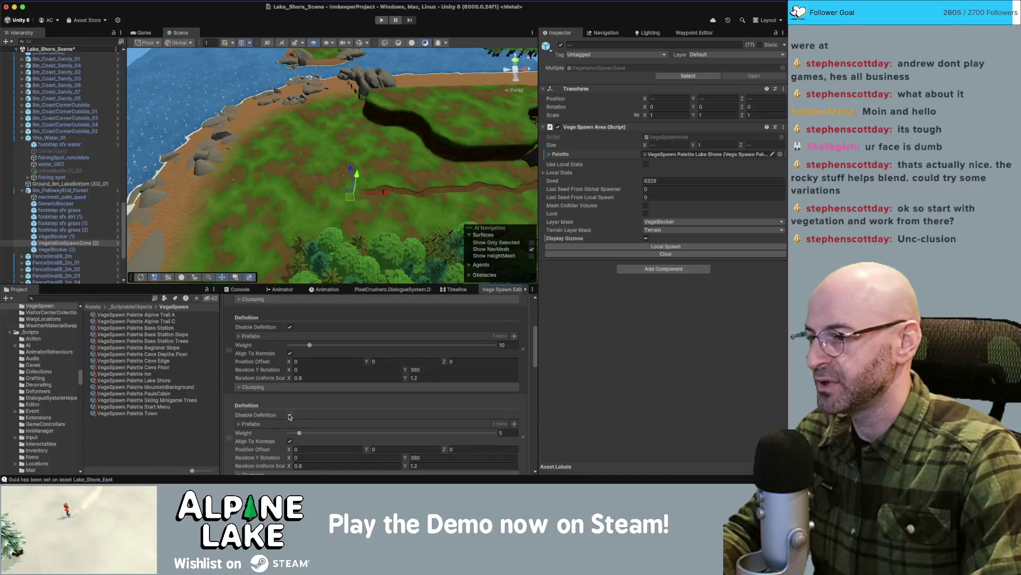
scroll(291, 407, "down", 4)
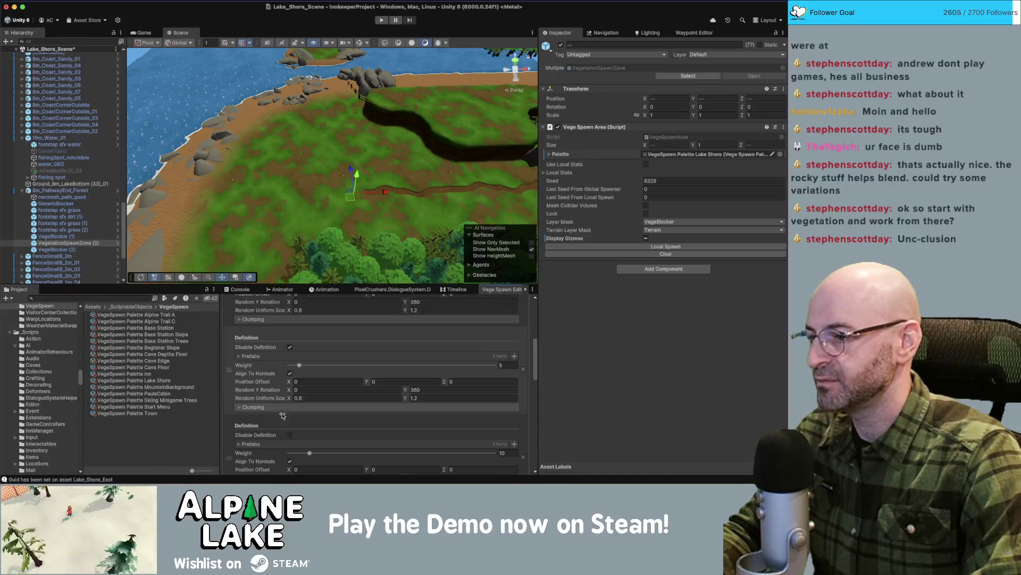
left_click(524, 370)
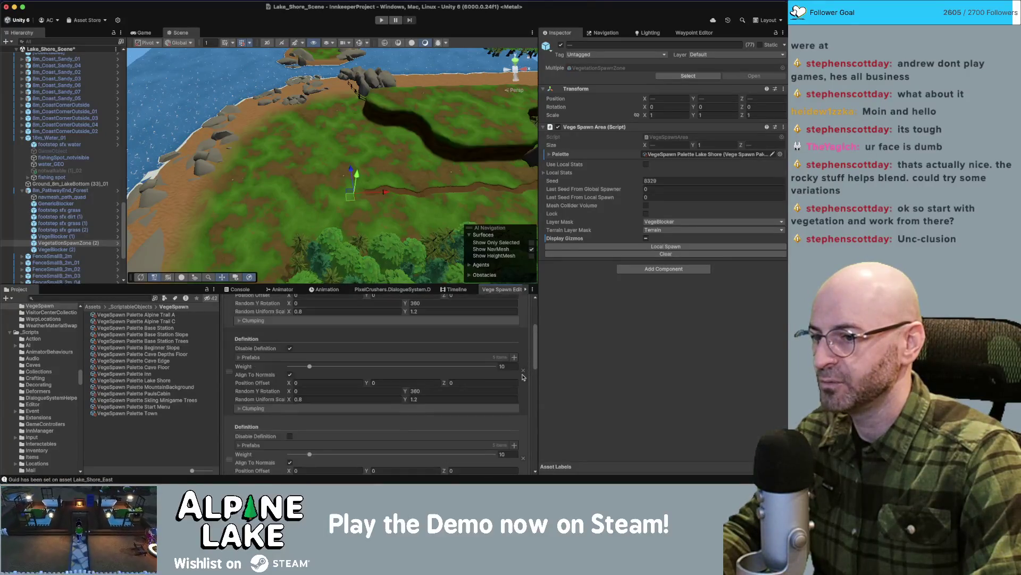
left_click(524, 370)
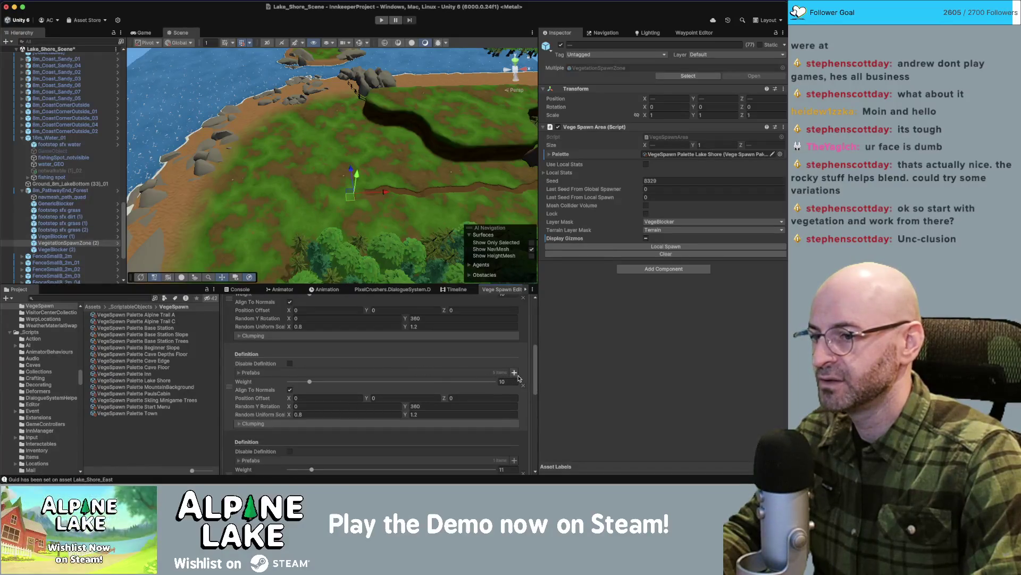
Remove the weight-11 Groundcover_Clovers definition and the Fern A definition.
scroll(264, 368, "down", 4)
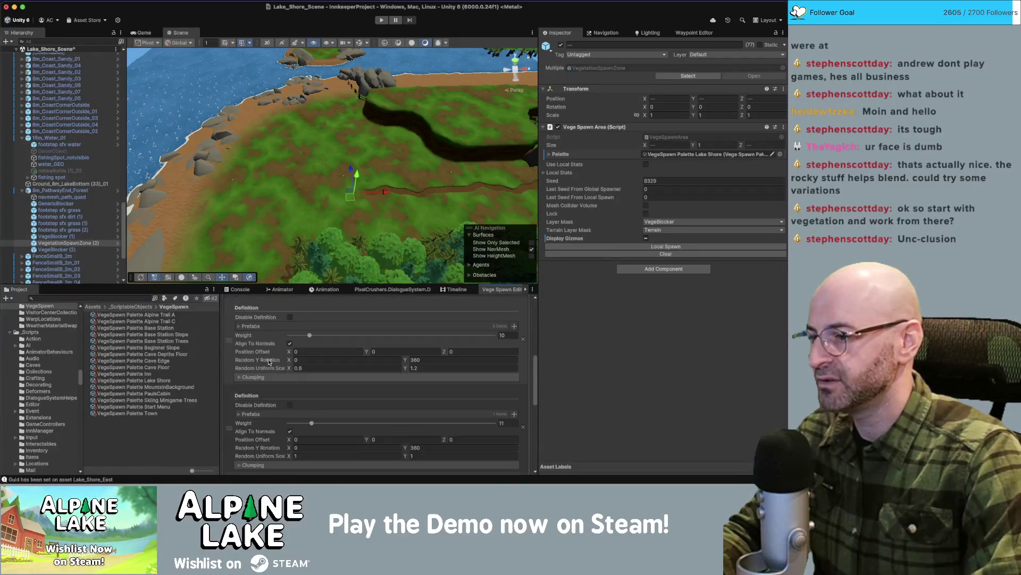
left_click(240, 395)
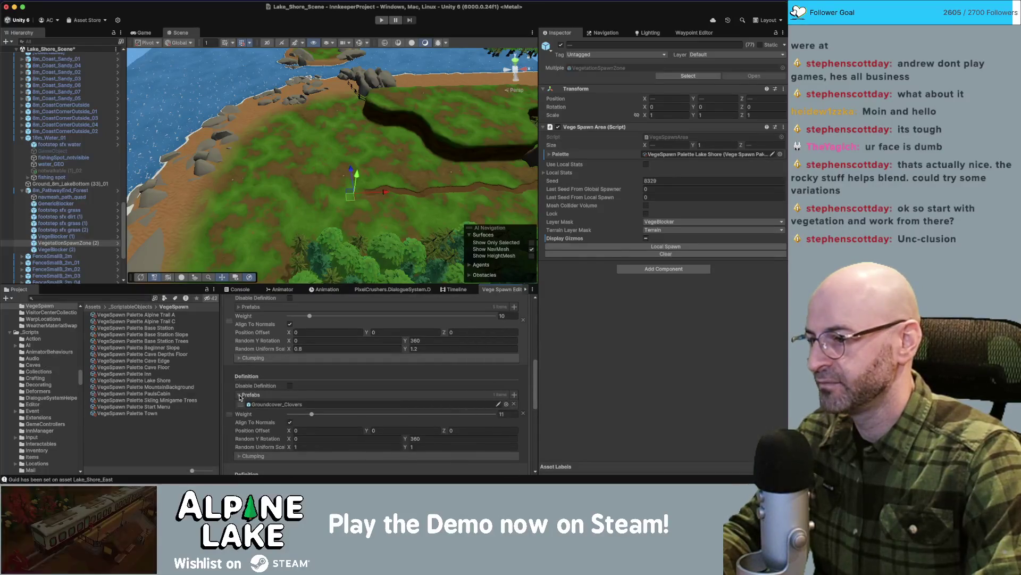
left_click(240, 395)
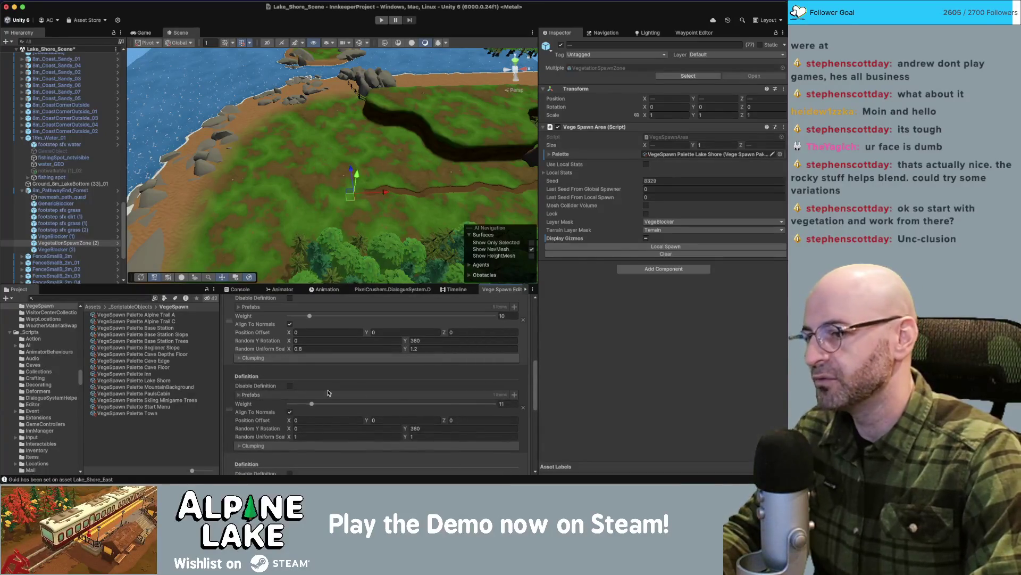
left_click(524, 409)
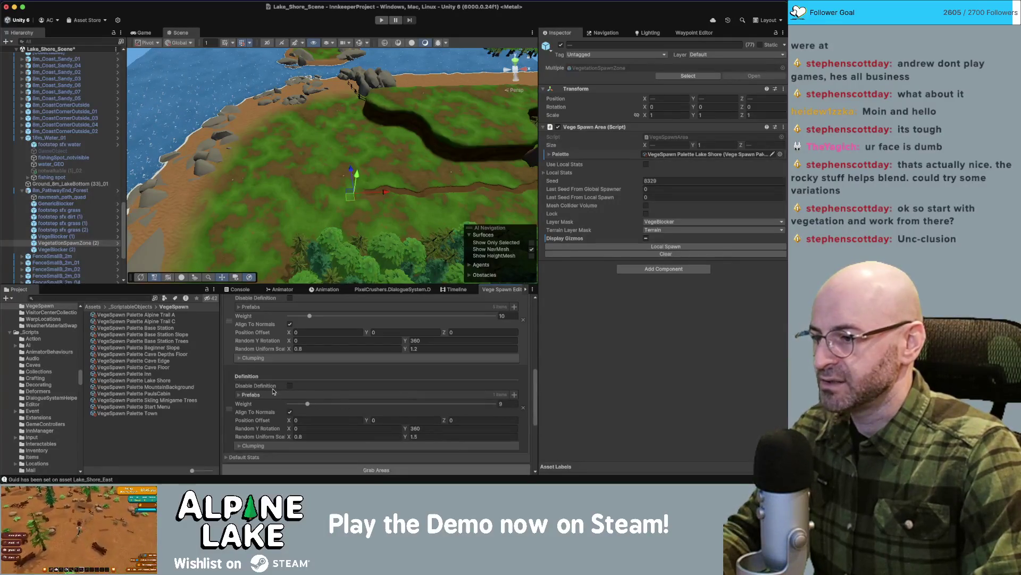
left_click(237, 395)
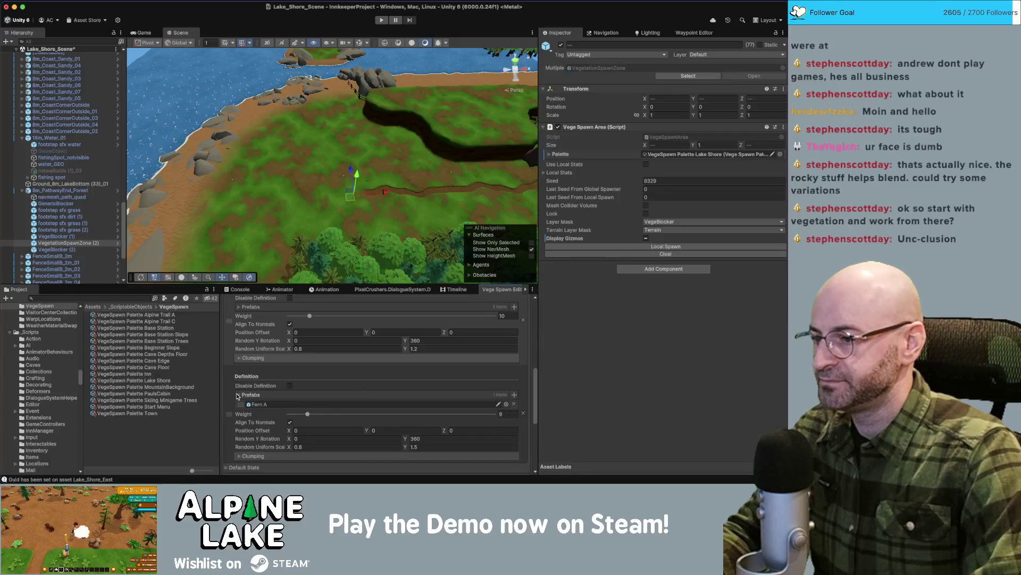
left_click(524, 414)
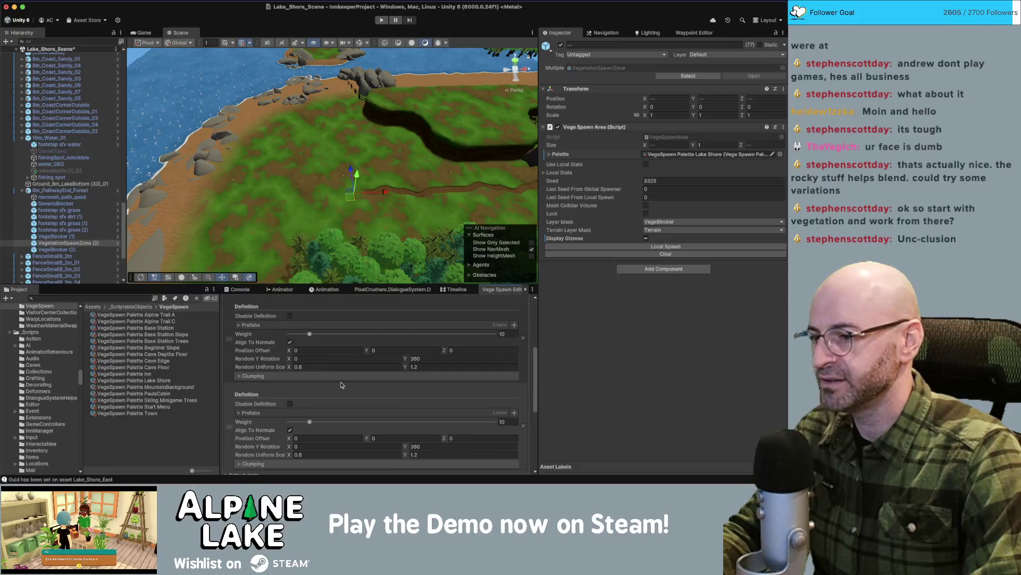
scroll(298, 386, "down", 3)
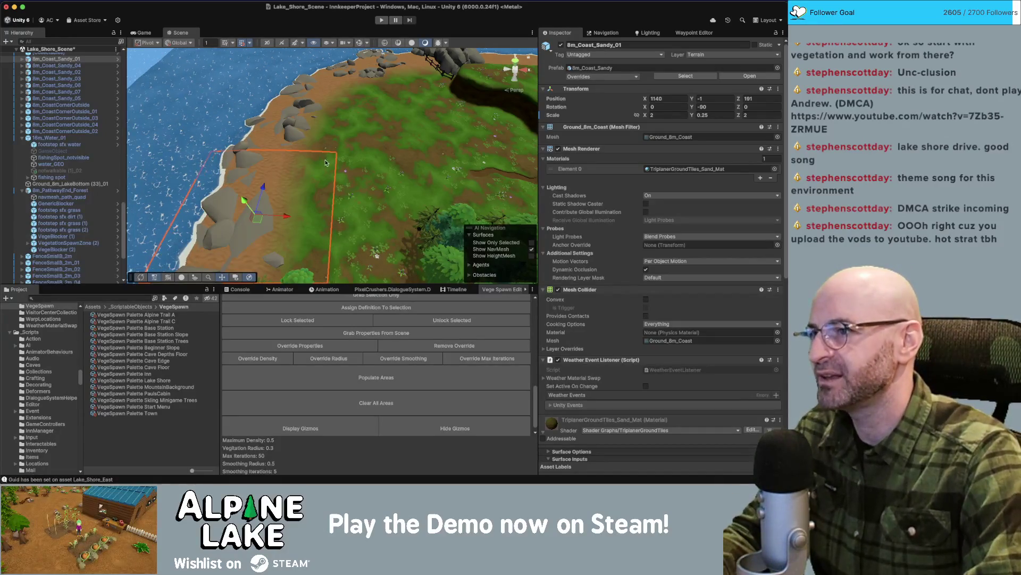
Inspect the 16m_Grass_Forest tiles 32, 33, 09 and 34 near the forest edge.
left_click(358, 135)
mouse_move(340, 138)
left_mouse_down()
mouse_move(358, 134)
mouse_move(334, 200)
mouse_move(346, 184)
mouse_move(315, 120)
mouse_move(282, 163)
left_mouse_up()
left_click(282, 164)
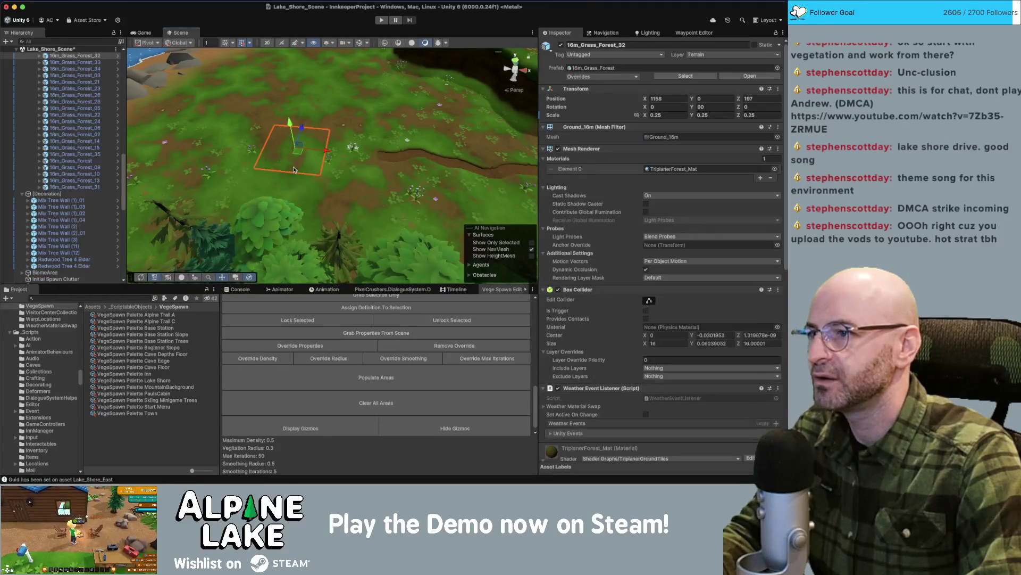
left_click(346, 194)
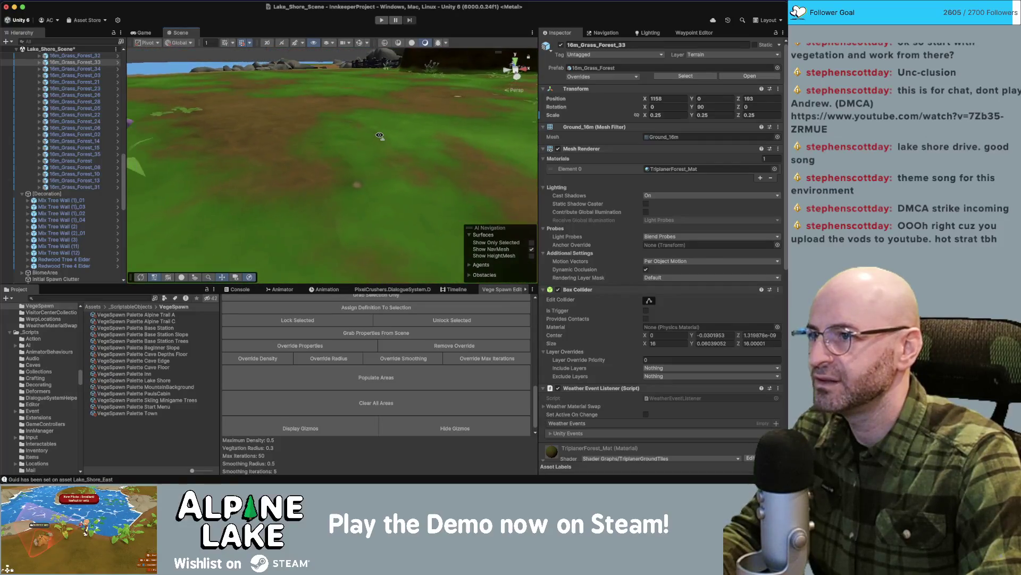
mouse_move(375, 139)
left_mouse_down()
mouse_move(365, 77)
mouse_move(350, 177)
left_mouse_up()
left_click(357, 180)
left_click(446, 182)
mouse_move(446, 182)
left_mouse_down()
mouse_move(422, 200)
mouse_move(470, 168)
mouse_move(418, 194)
mouse_move(380, 176)
left_mouse_up()
left_click(422, 200)
left_click(380, 175)
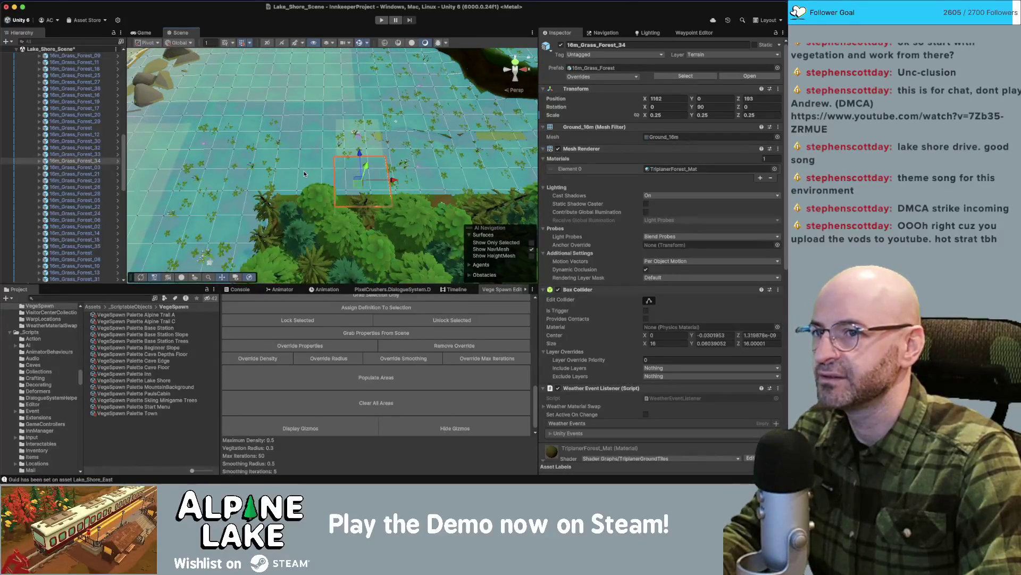
left_click_drag(302, 170, 303, 170)
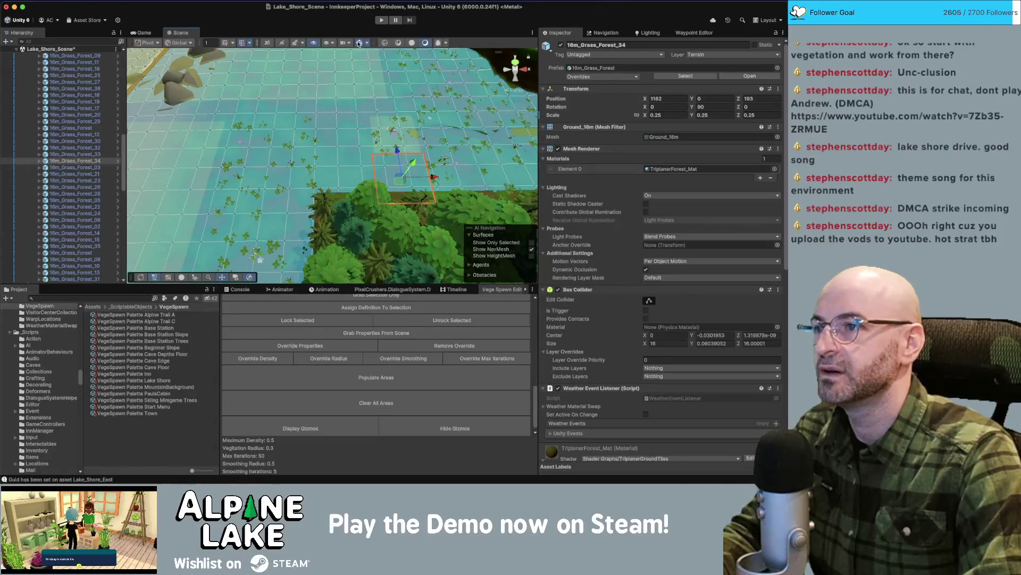
Delete three 16m grass forest tiles beside the forest edge.
left_click(352, 134)
left_click(352, 135, "shift")
left_click(396, 173, "shift")
key("shift+d")
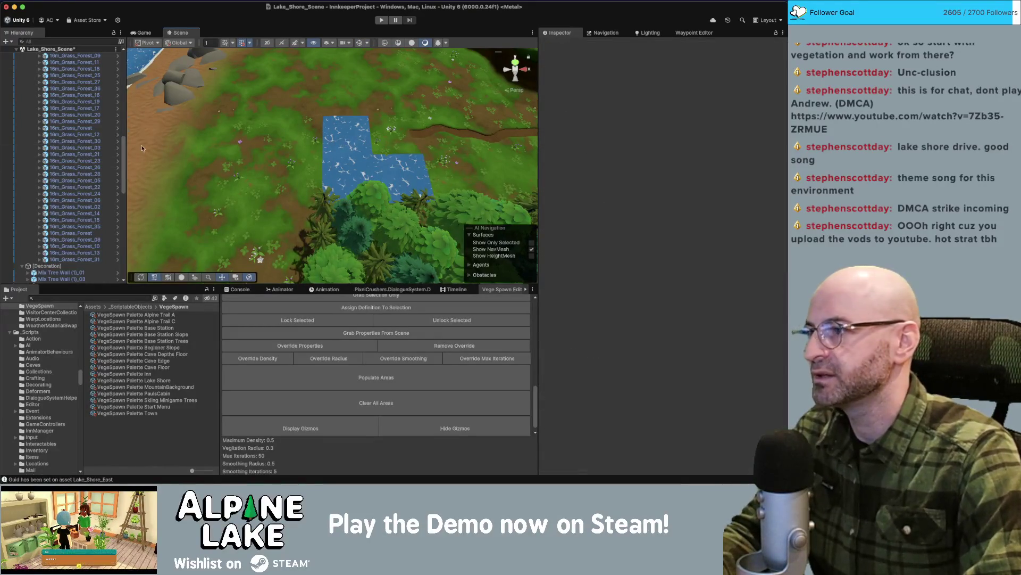
left_click(383, 239)
left_click(689, 76)
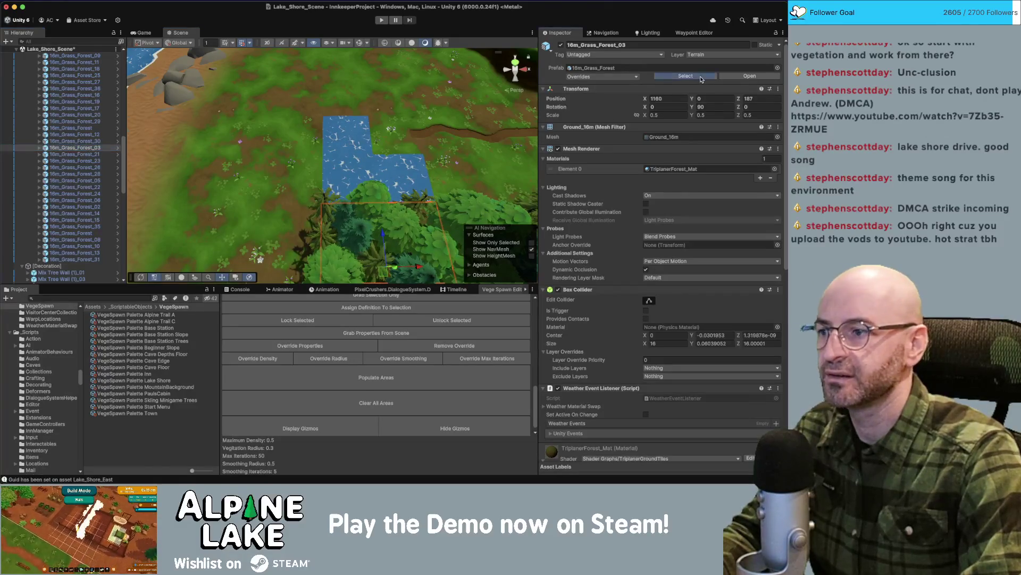
Place an 8m_Grass_Forest tile in the gap, duplicate it, and select the three new tiles.
scroll(121, 414, "up", 5)
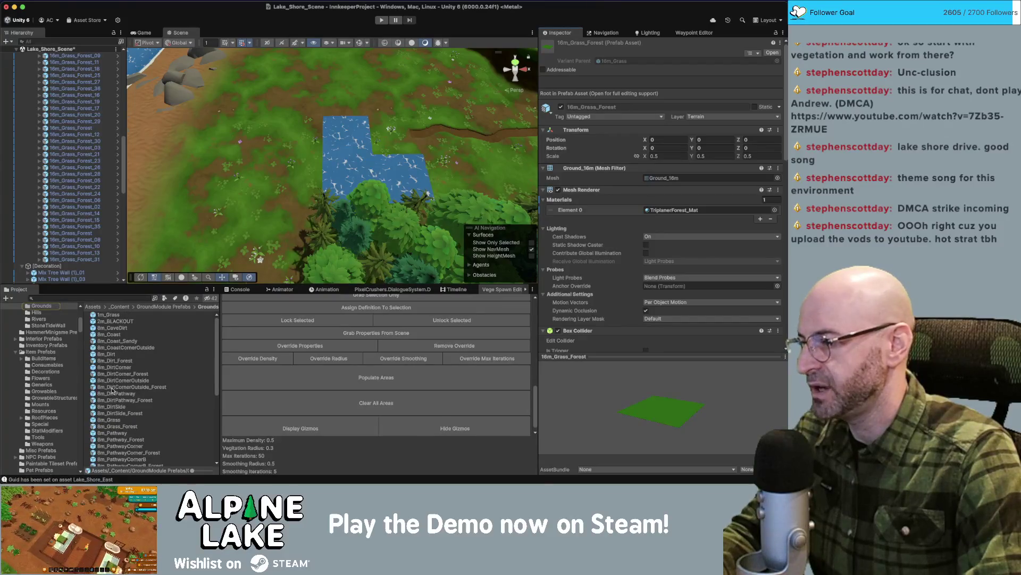
left_click(110, 419)
left_click_drag(277, 217, 274, 221)
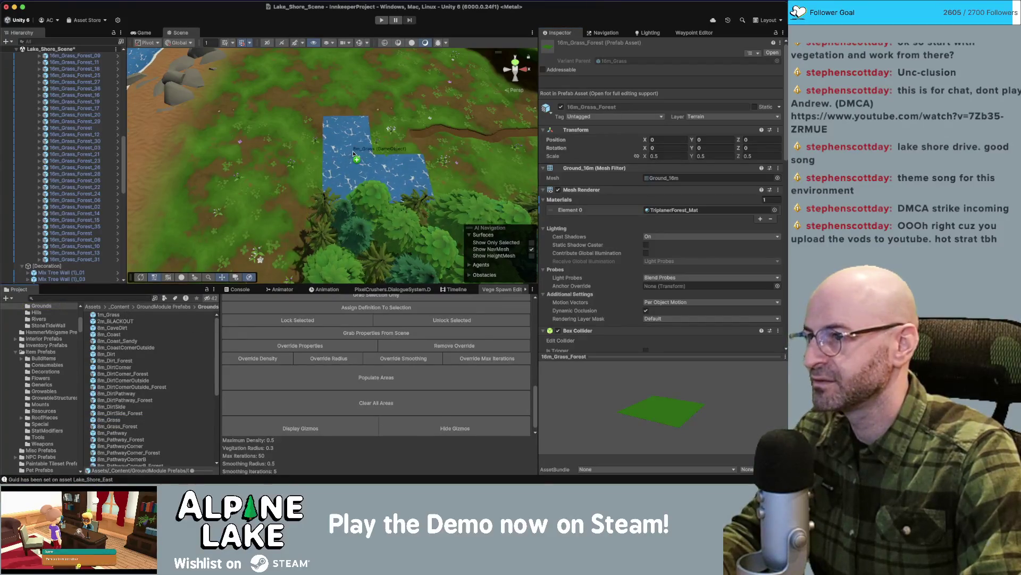
scroll(122, 407, "up", 6)
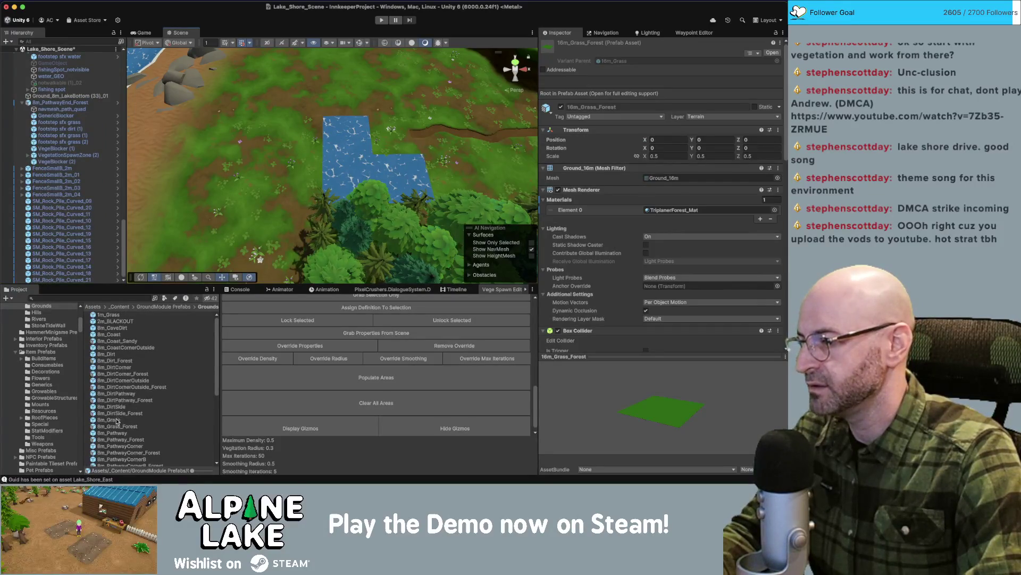
mouse_move(118, 427)
left_mouse_down()
mouse_move(311, 210)
mouse_move(345, 160)
mouse_move(335, 144)
mouse_move(366, 144)
mouse_move(346, 139)
mouse_move(347, 185)
mouse_move(379, 184)
left_mouse_up()
key("super+d")
key("super+d")
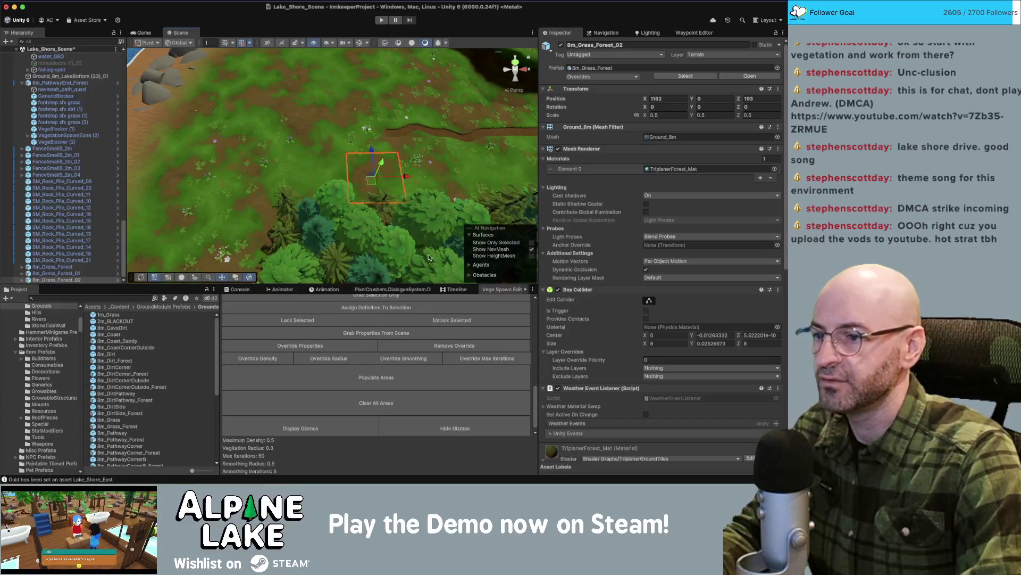
left_click(320, 178, "shift")
left_click(320, 135, "shift")
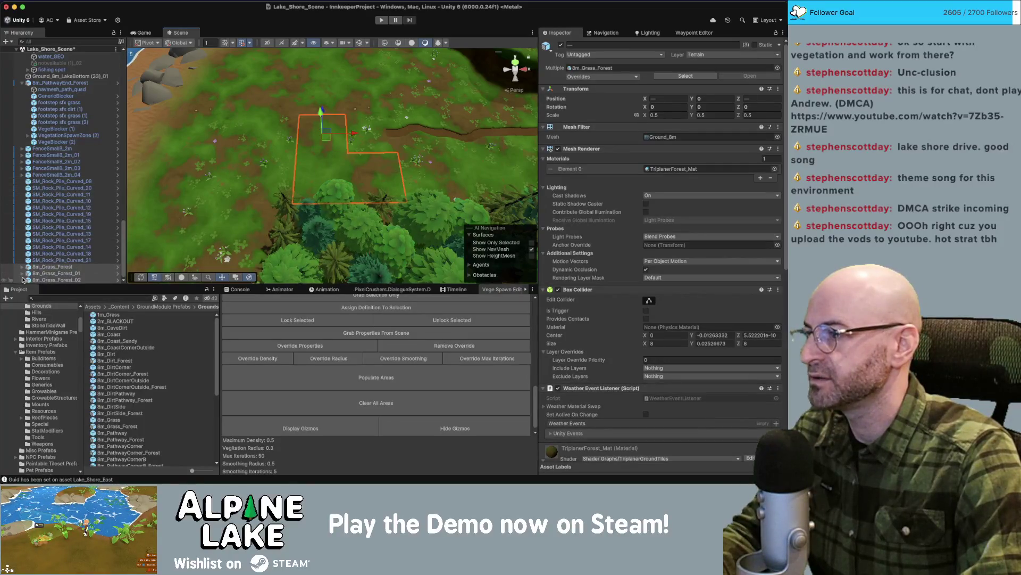
scroll(42, 186, "up", 15)
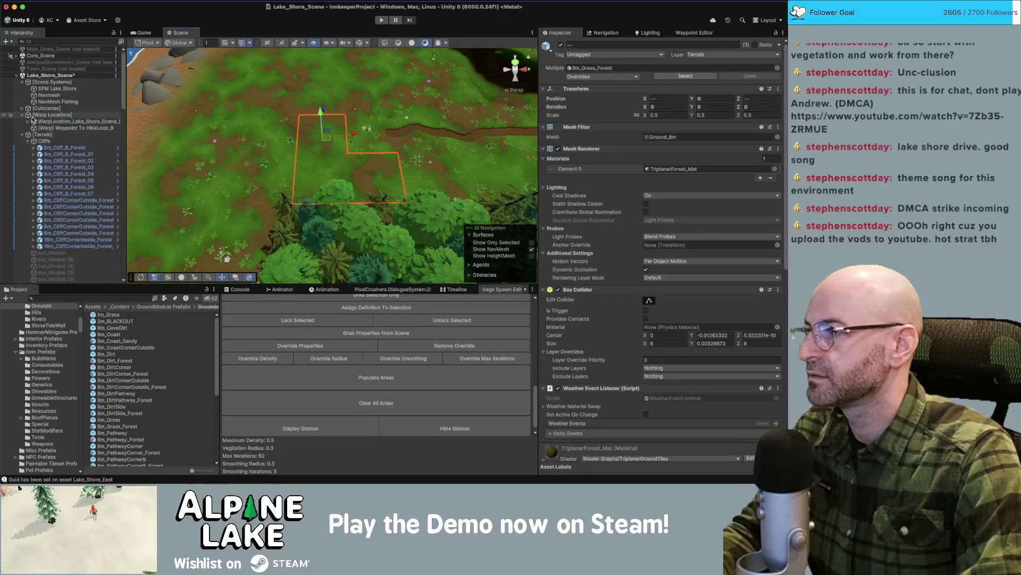
scroll(58, 160, "down", 10)
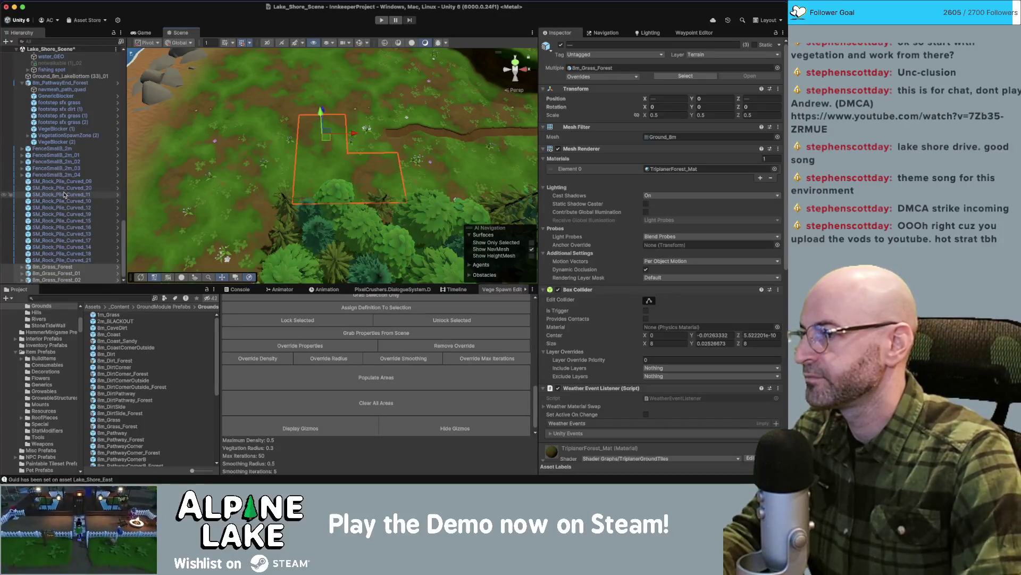
left_click(21, 266)
Select the new tiles' three VegetationSpawnZone children and set their Palette to VegeSpawn Palette Lake Shore.
left_click(21, 268)
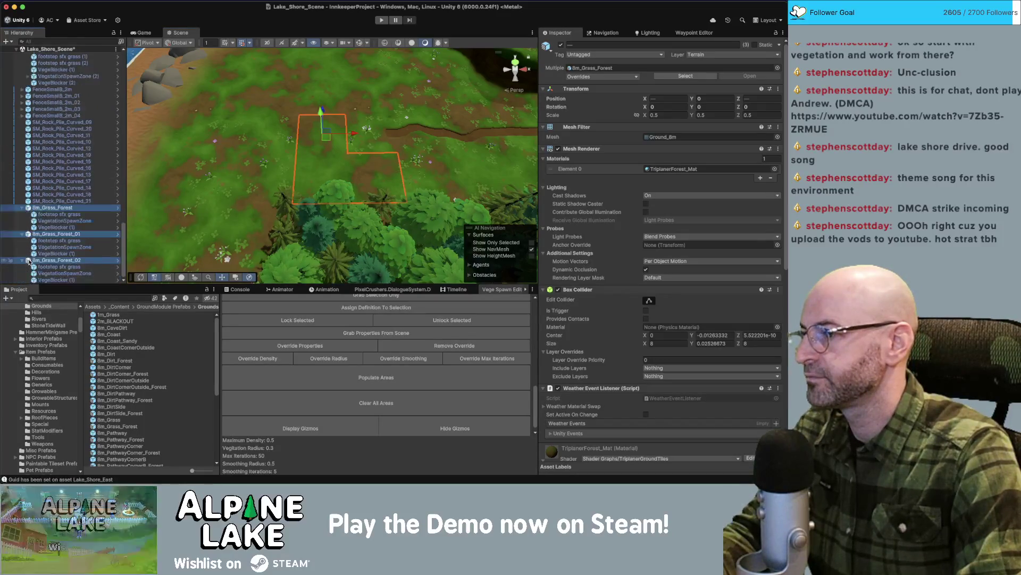
left_click(59, 273)
left_click(62, 247, "super")
left_click(63, 220, "super")
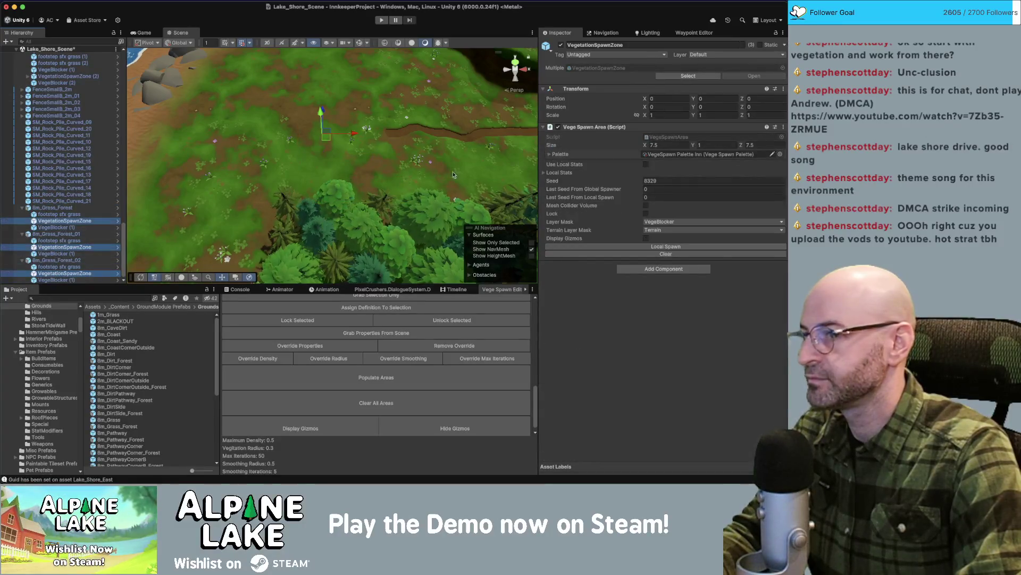
left_click(780, 155)
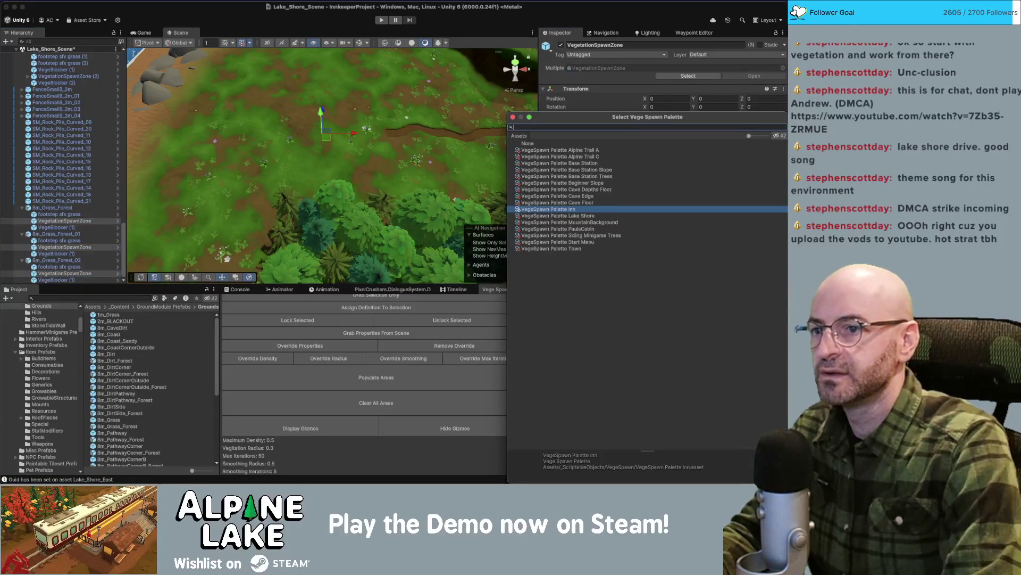
double_click(585, 213)
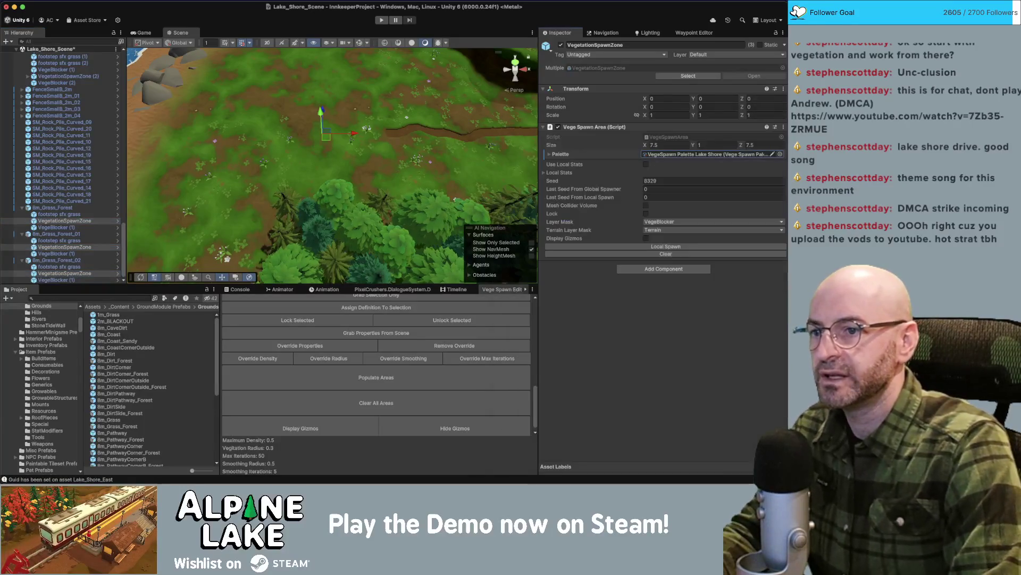
Collapse the 8m_Grass_Forest tiles, populate the spawn zones' areas with vegetation, and inspect the result.
left_click(22, 208)
left_click(21, 233)
left_click(22, 260)
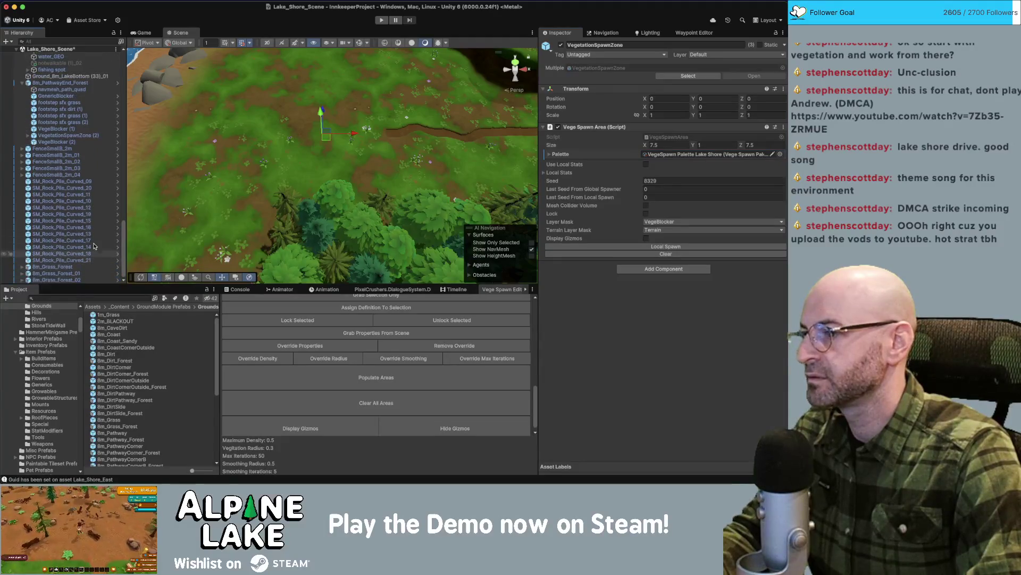
left_click(391, 380)
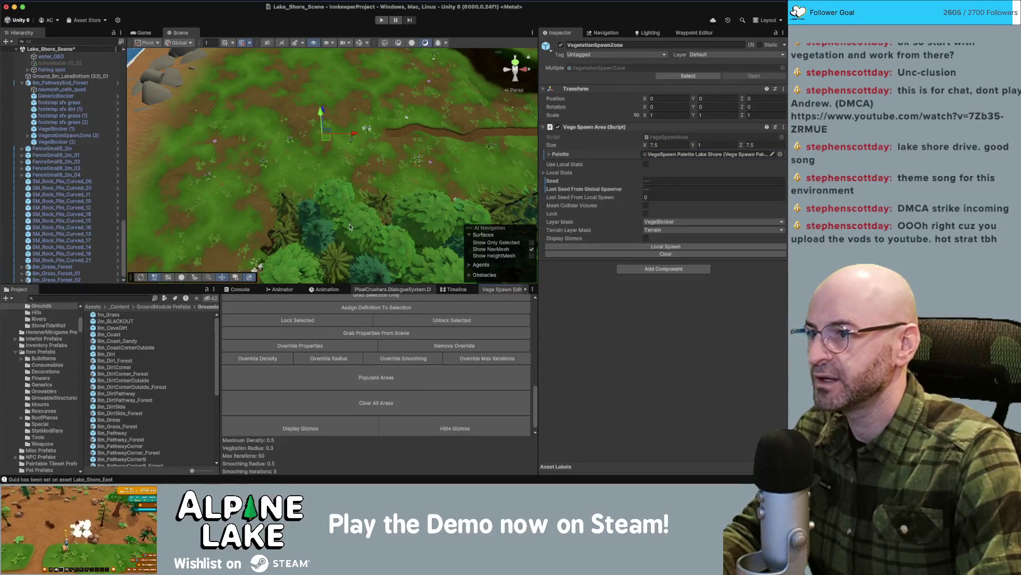
mouse_move(352, 235)
left_mouse_down()
mouse_move(403, 111)
mouse_move(319, 145)
left_mouse_up()
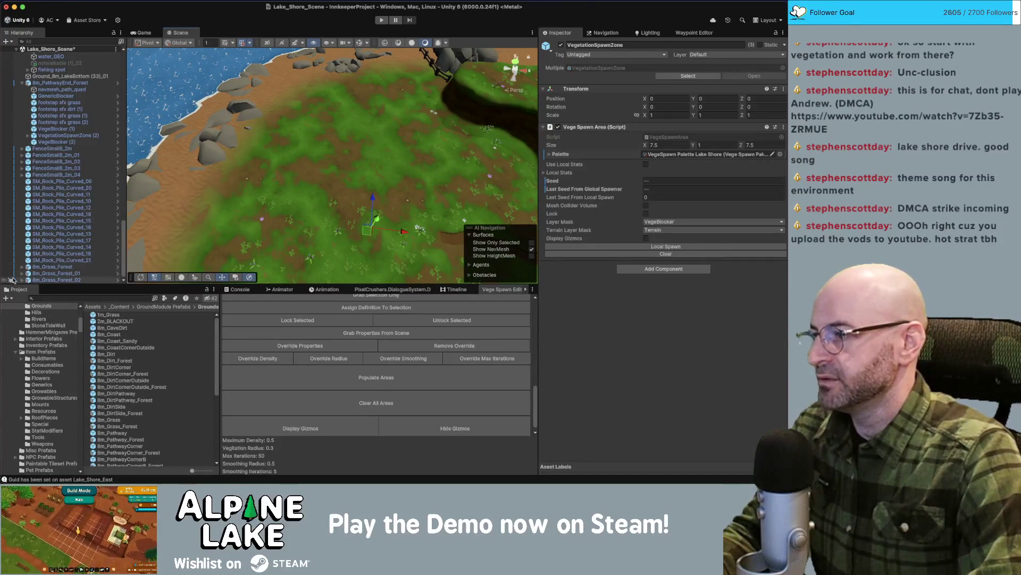
scroll(63, 240, "down", 2)
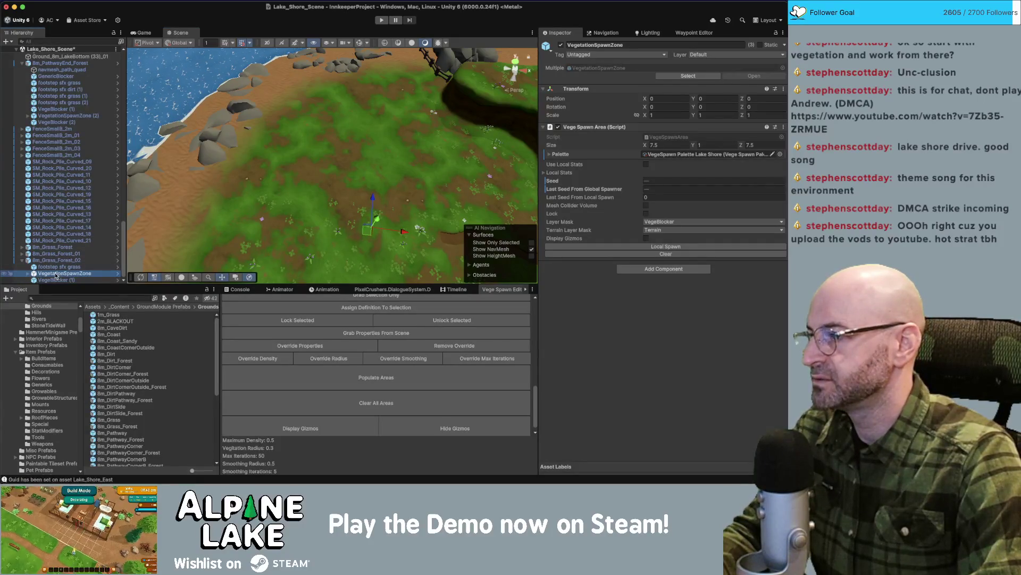
Move VegetationSpawnZone_02 under 8m_Grass_Forest and delete the extra VegetationSpawnZone_02 copy.
left_click(55, 274)
left_click_drag(52, 258, 53, 250)
left_click(383, 208)
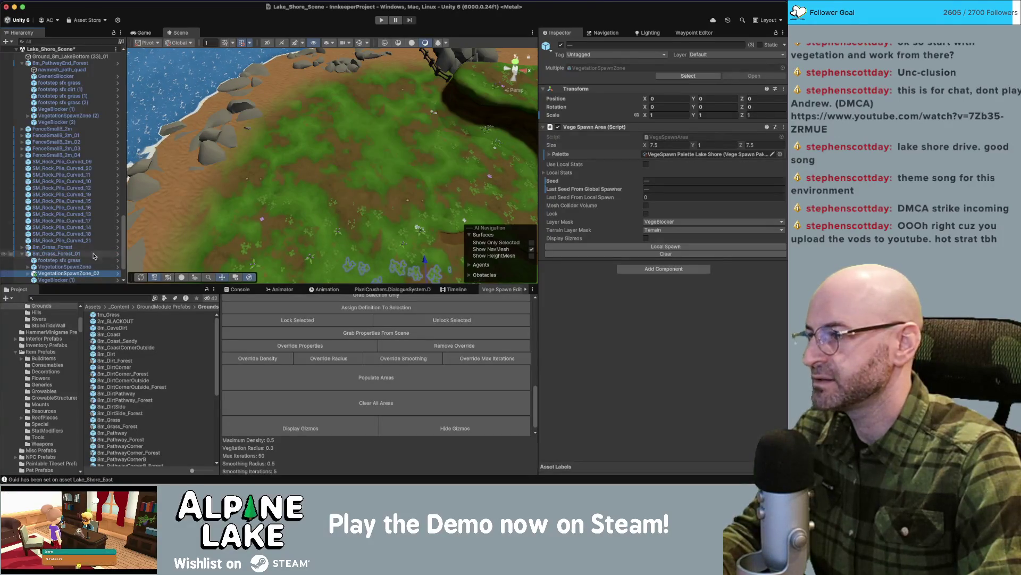
scroll(53, 260, "down", 3)
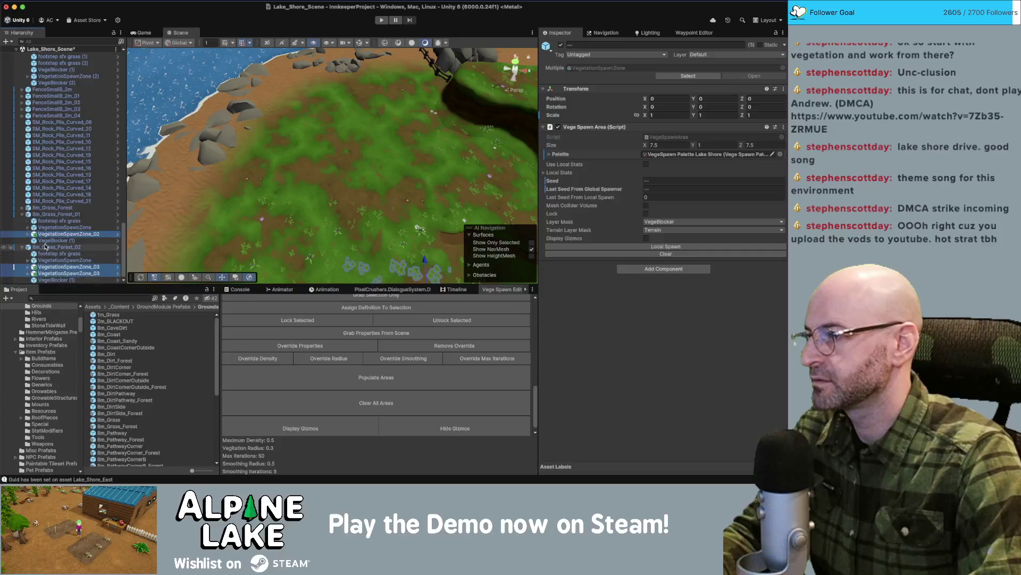
left_click(61, 241)
left_click(68, 234)
key("super+BackSpace")
left_click(70, 267)
left_click(70, 272, "shift")
key("super+BackSpace")
left_click(23, 227)
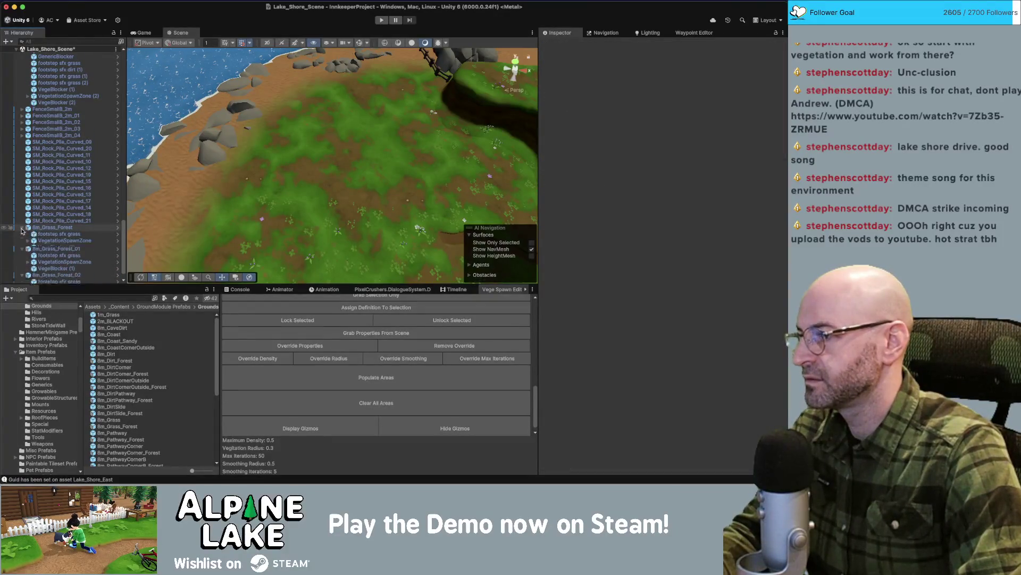
left_click(64, 220)
key("super+d")
left_click_drag(64, 227, 57, 209)
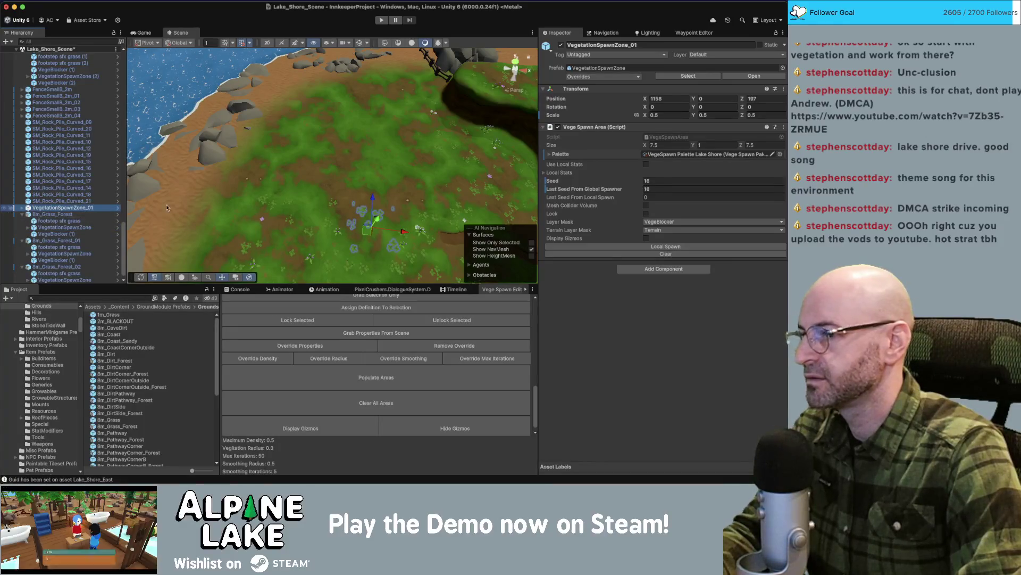
mouse_move(367, 230)
left_mouse_down()
mouse_move(377, 199)
mouse_move(350, 154)
mouse_move(388, 111)
left_mouse_up()
left_click(358, 44)
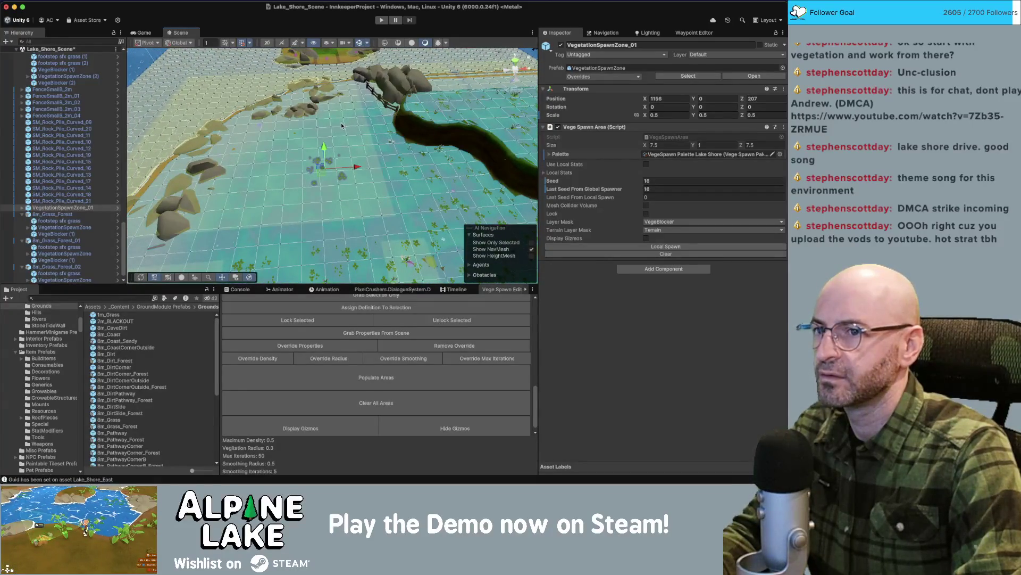
left_click_drag(326, 147, 328, 127)
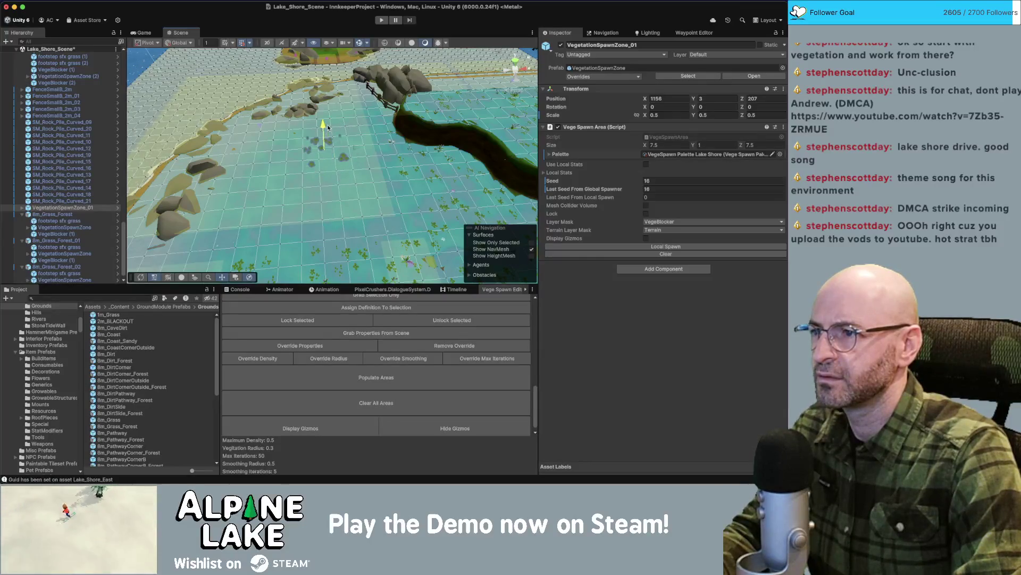
scroll(312, 158, "up", 5)
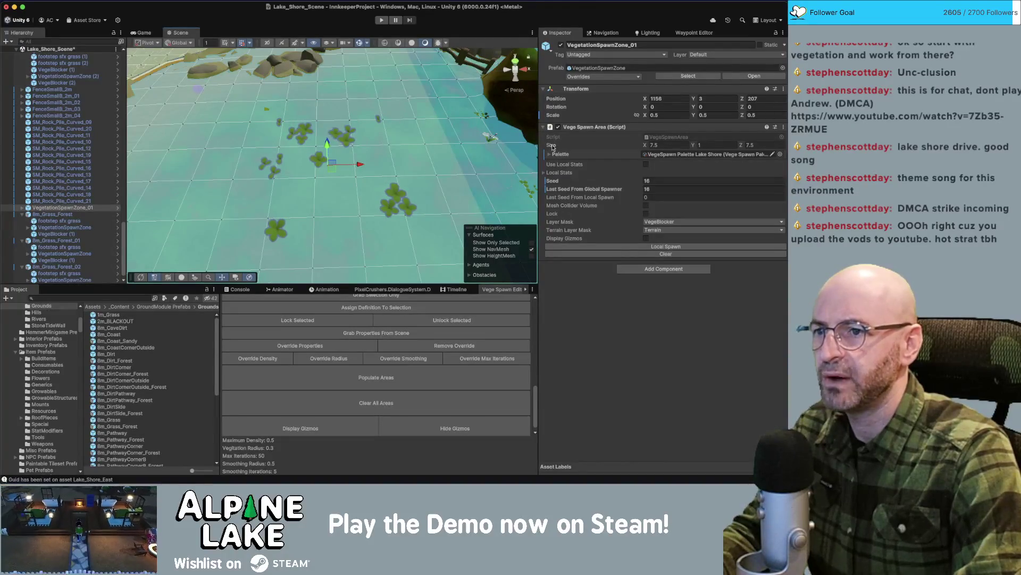
left_click(545, 173)
left_click(544, 173)
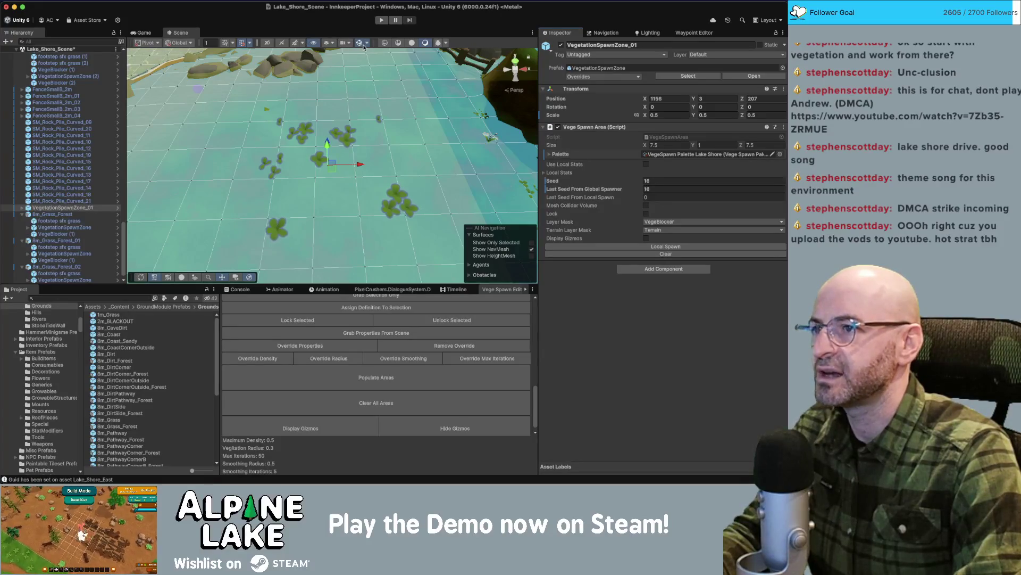
left_click(646, 238)
scroll(388, 80, "down", 5)
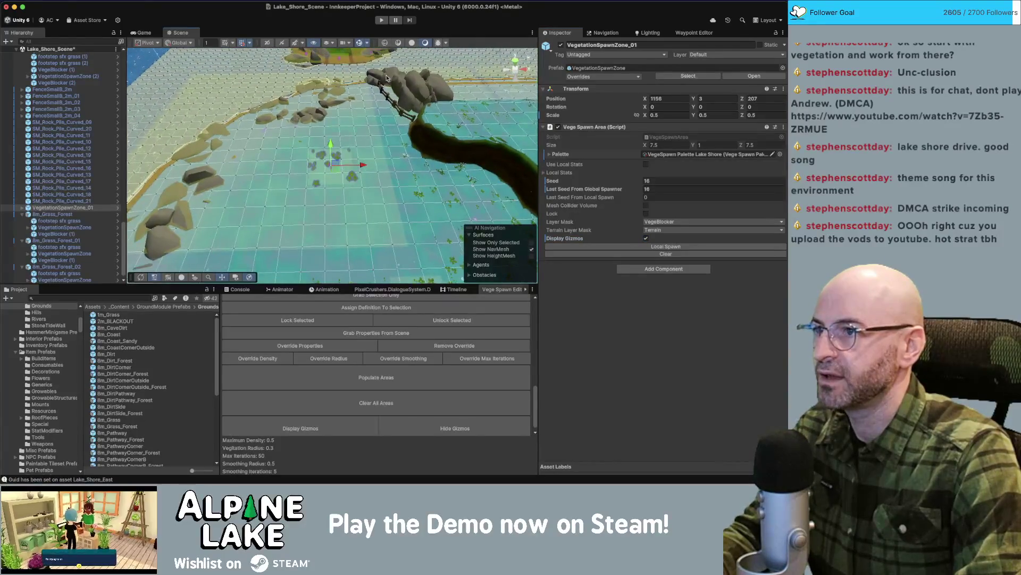
left_click(362, 44)
left_click(361, 45)
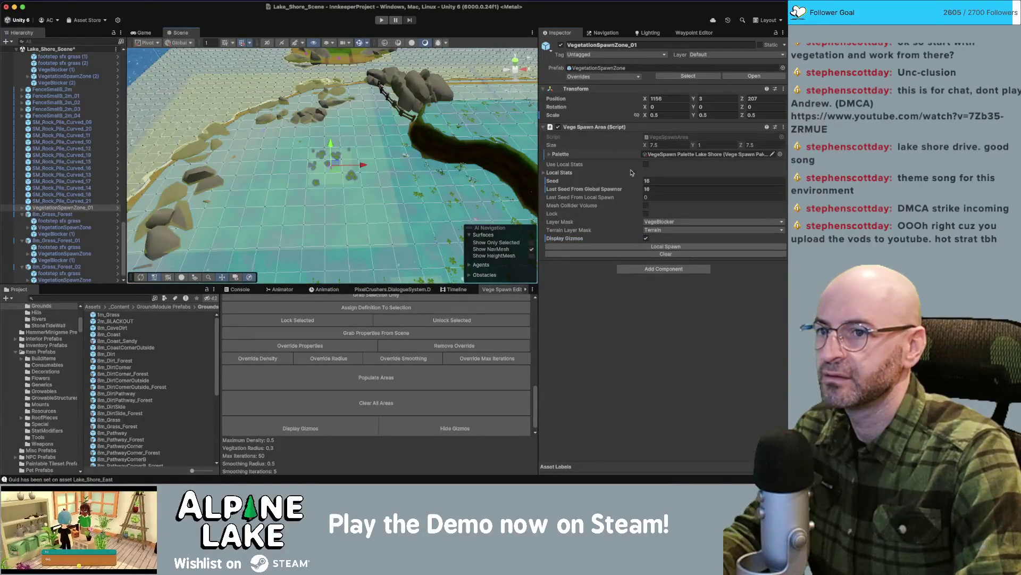
left_click(532, 250)
left_click_drag(404, 149, 361, 151)
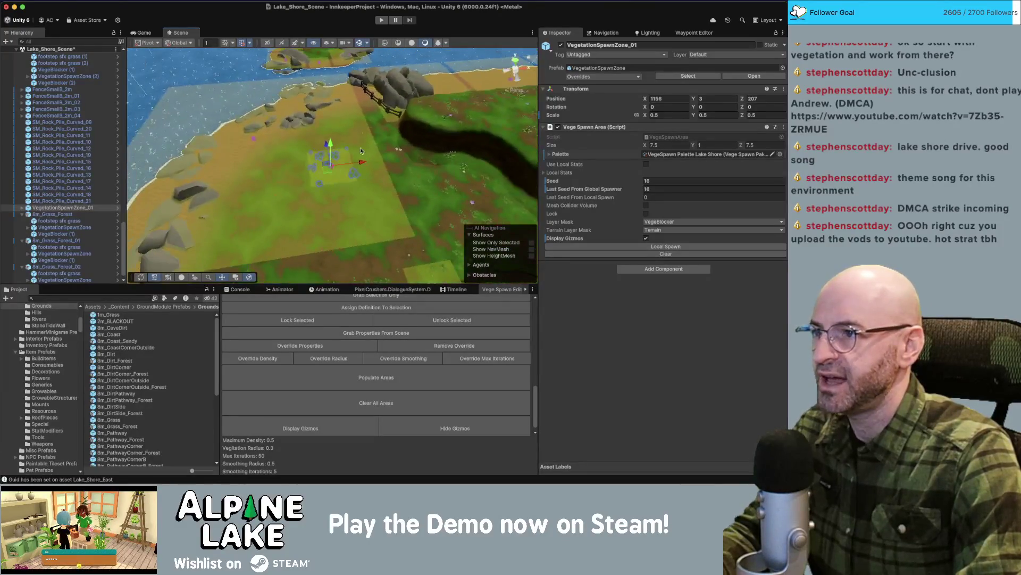
scroll(220, 166, "down", 5)
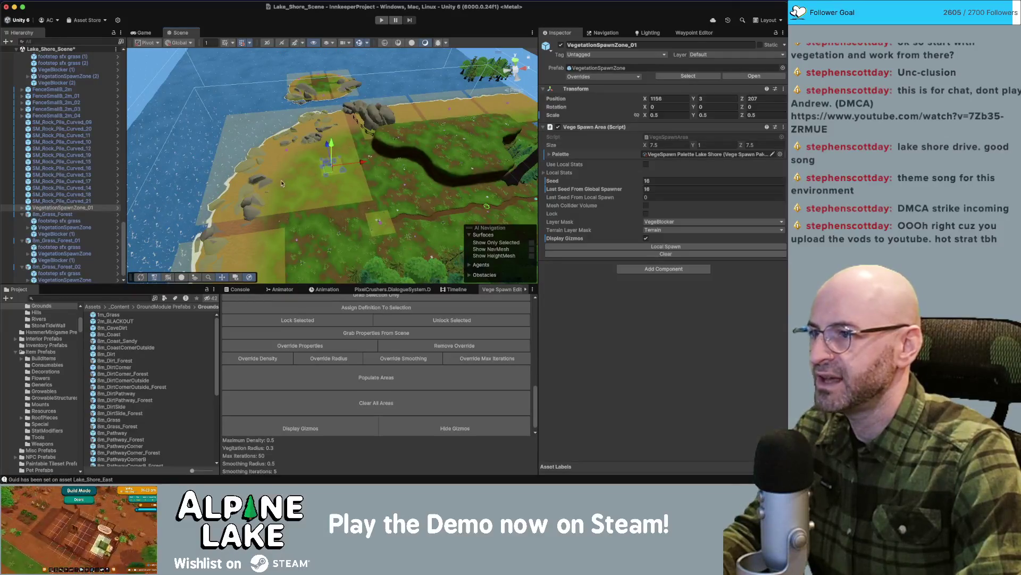
left_click_drag(290, 188, 243, 198)
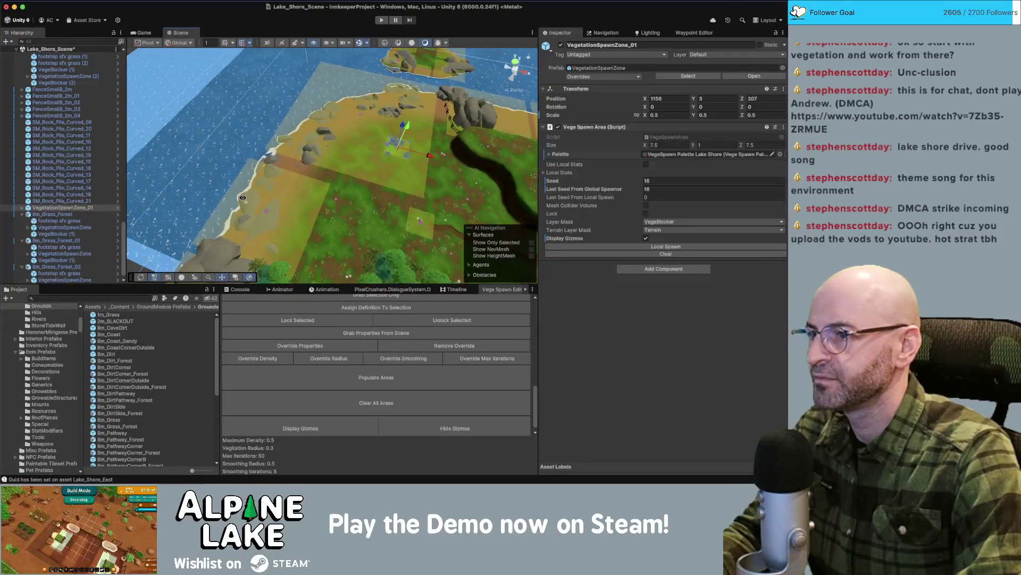
scroll(351, 148, "up", 10)
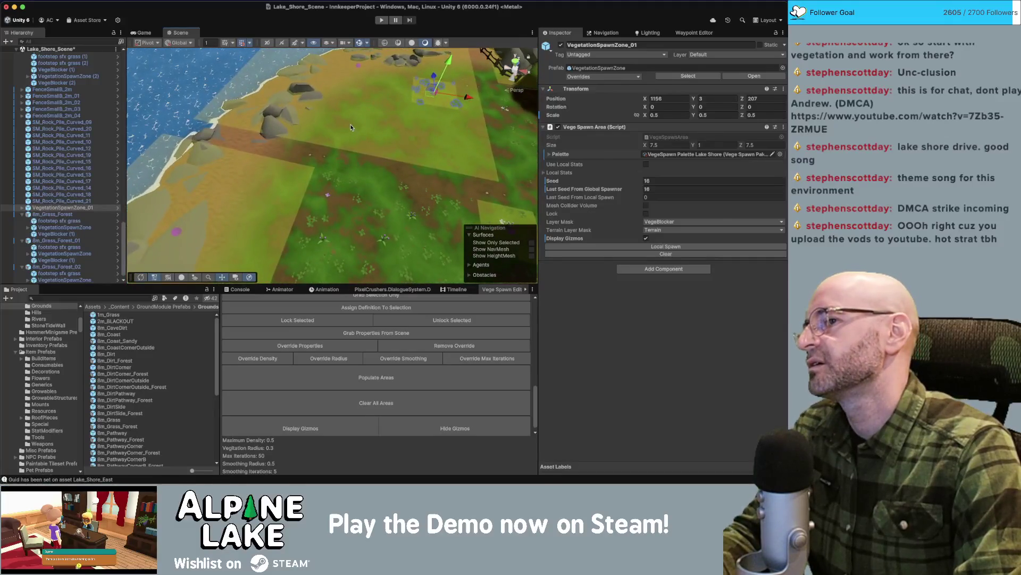
left_click(351, 127)
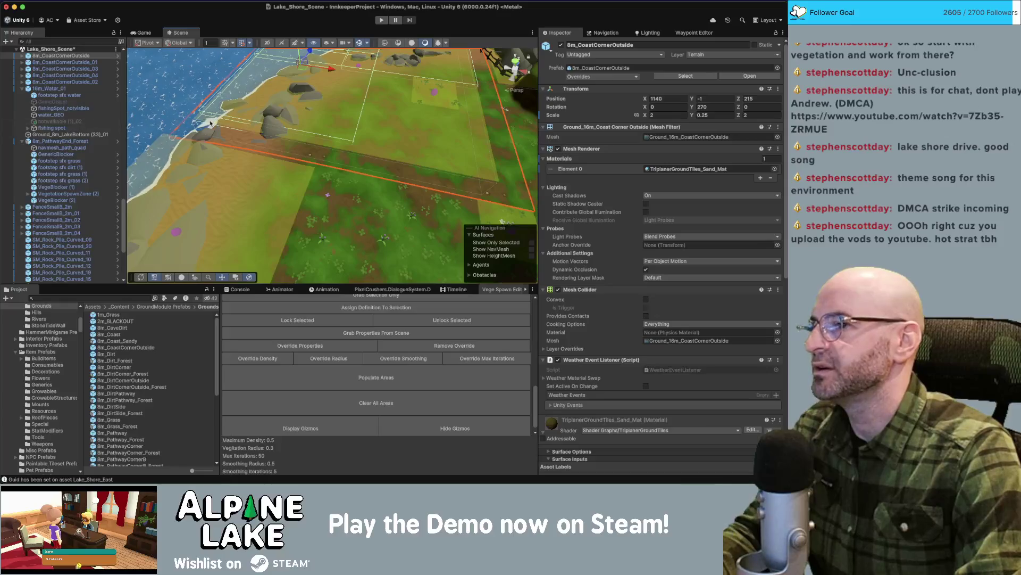
Deactivate the VegetationSpawnZone inside 8m_CoastCornerOutside, then select the VegetationSpawnZone_01 patch.
left_click(22, 89)
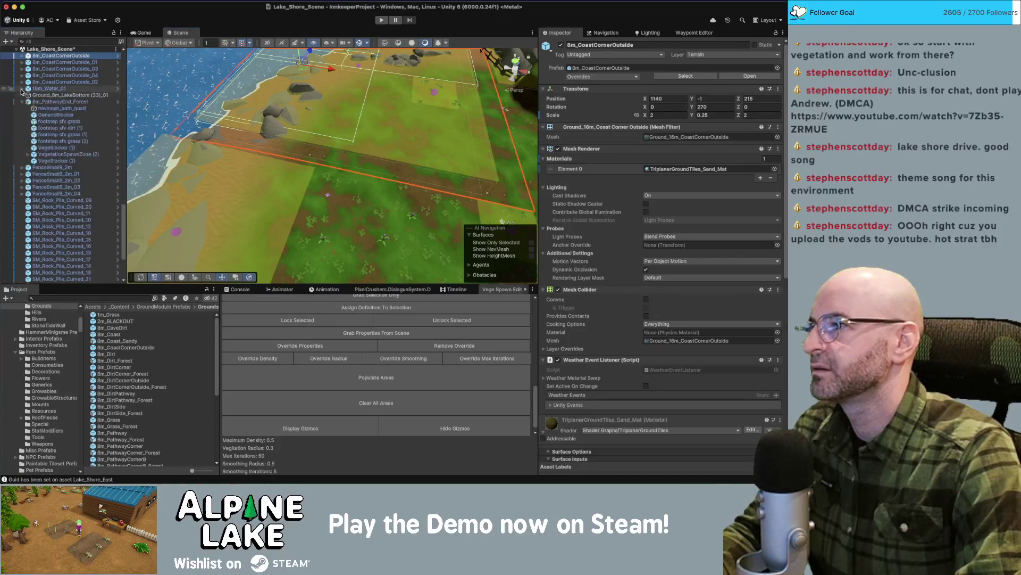
left_click(21, 102)
left_click(22, 56)
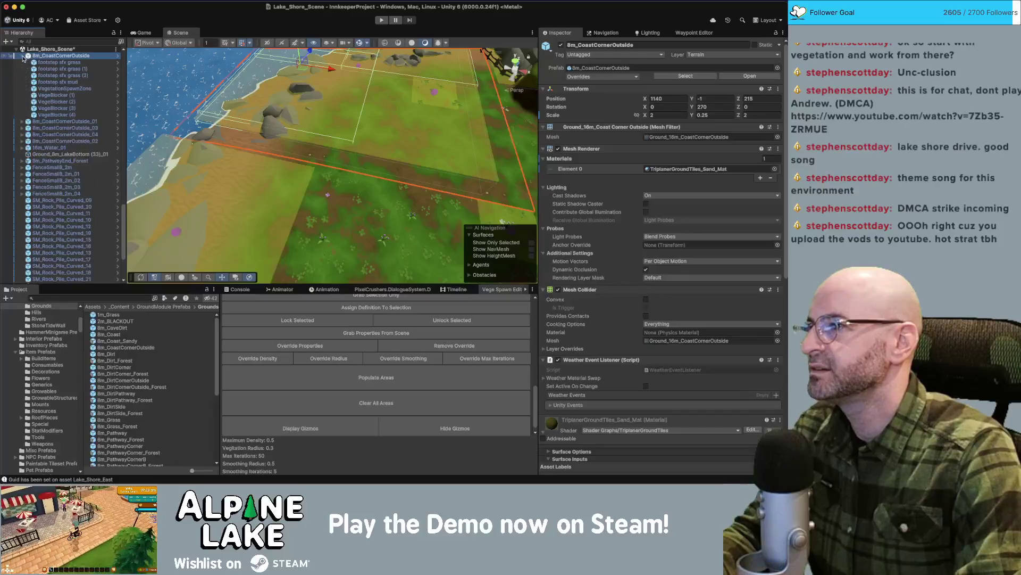
left_click(60, 88)
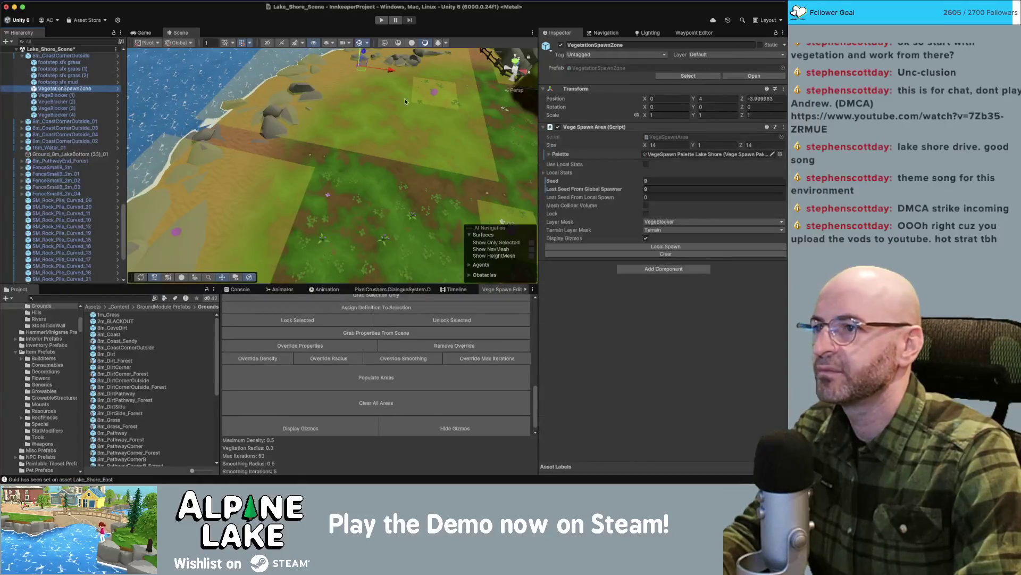
mouse_move(339, 111)
left_mouse_down()
mouse_move(382, 58)
mouse_move(343, 172)
left_mouse_up()
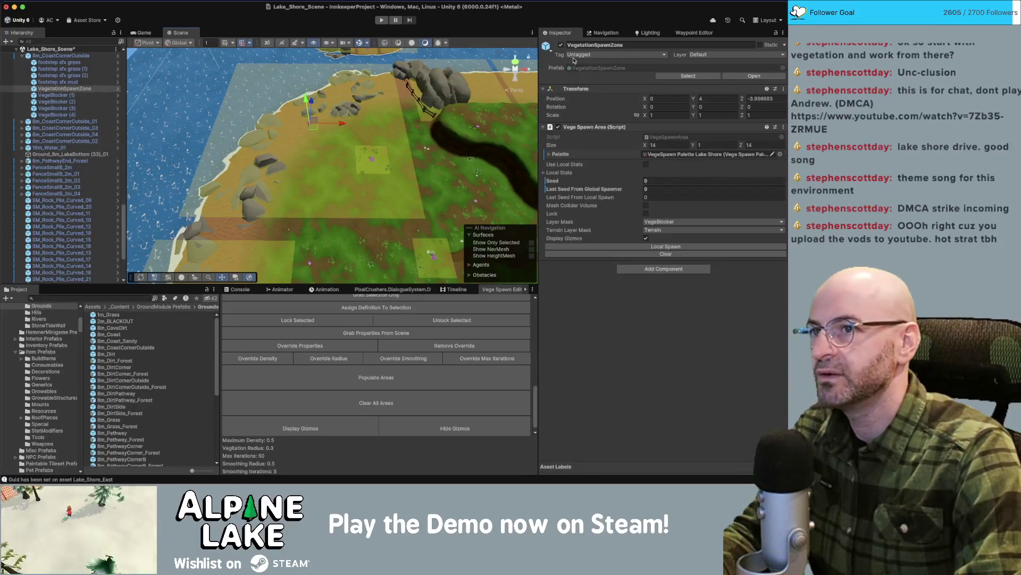
left_click(561, 45)
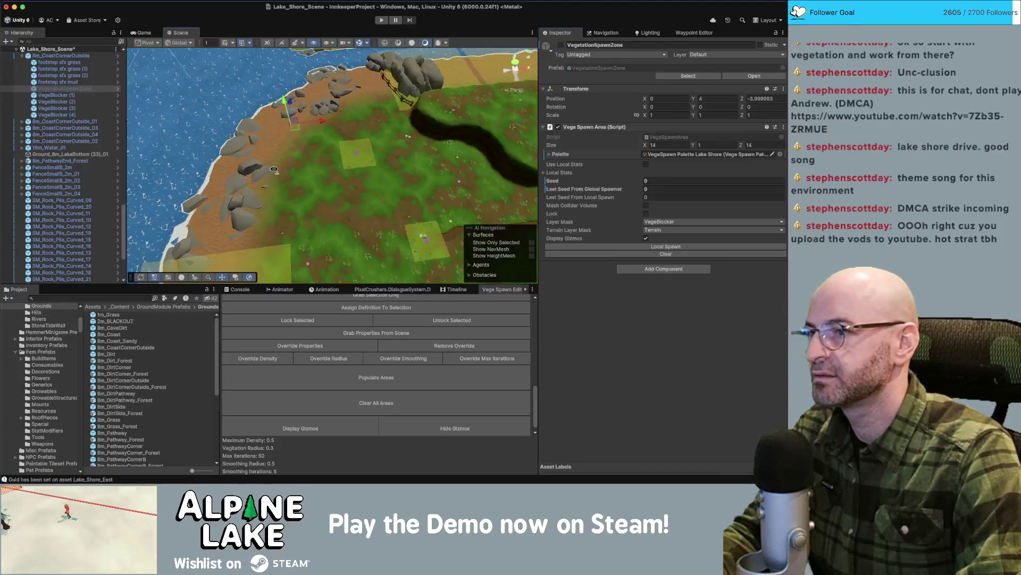
left_click(357, 158)
scroll(54, 190, "down", 3)
Place VegetationSpawnZone_01 at Y 0 and Z 207 with Size X and Z of 32.
left_click(59, 232)
left_click(62, 226)
left_click_drag(352, 162, 349, 149)
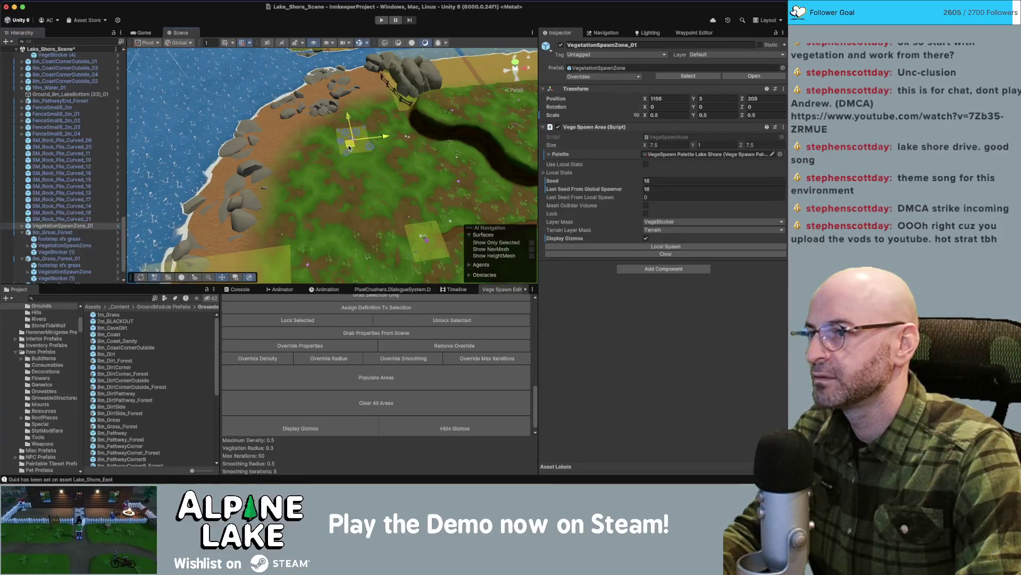
left_click(706, 100)
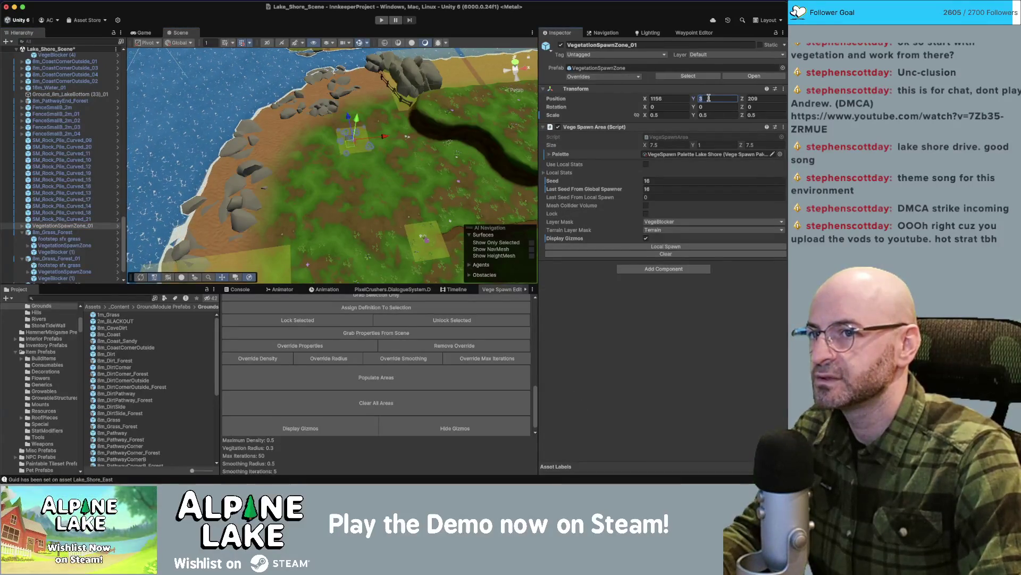
type("0")
left_click_drag(648, 145, 687, 145)
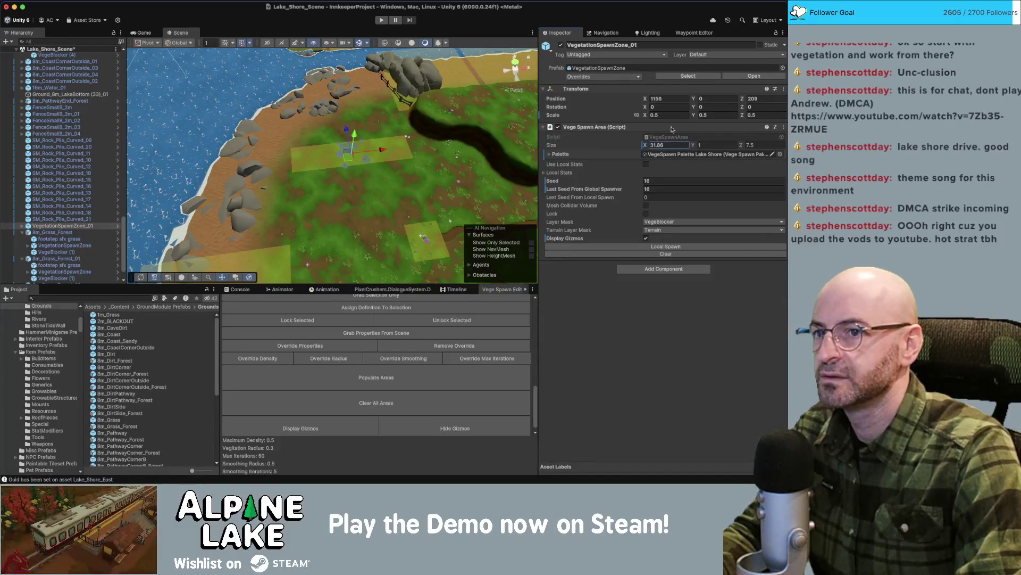
type("32")
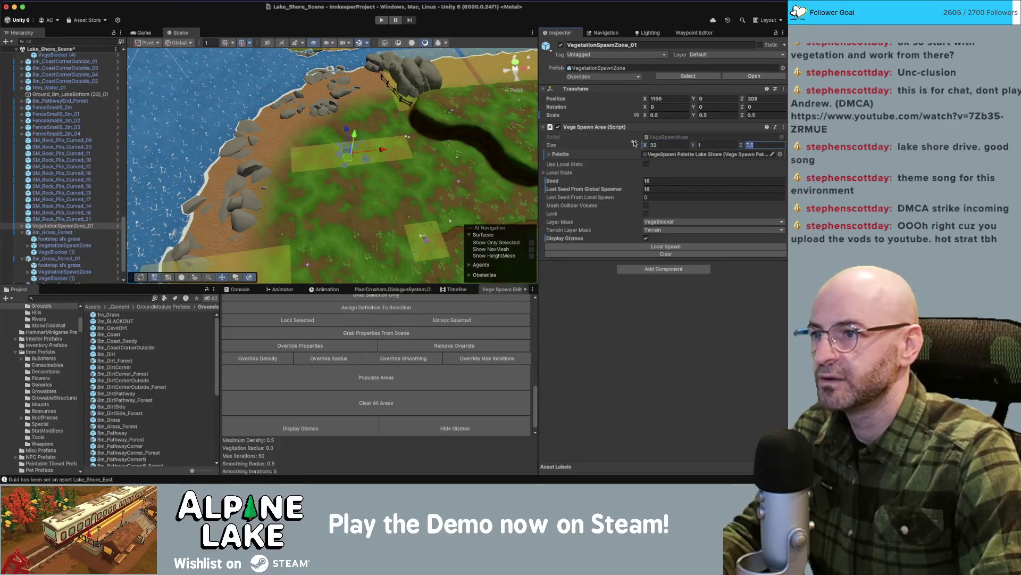
type("32")
left_click_drag(349, 158, 353, 169)
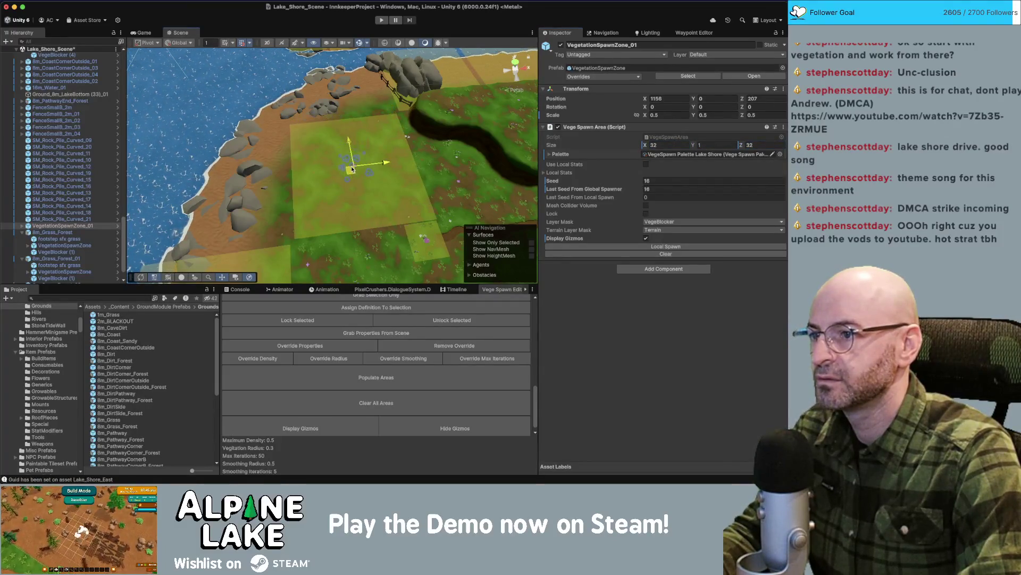
Local-spawn vegetation in VegetationSpawnZone_01 and frame the view on the 8m_CoastCornerOutside tile.
left_click(666, 246)
scroll(386, 178, "up", 2)
left_click_drag(387, 178, 473, 75)
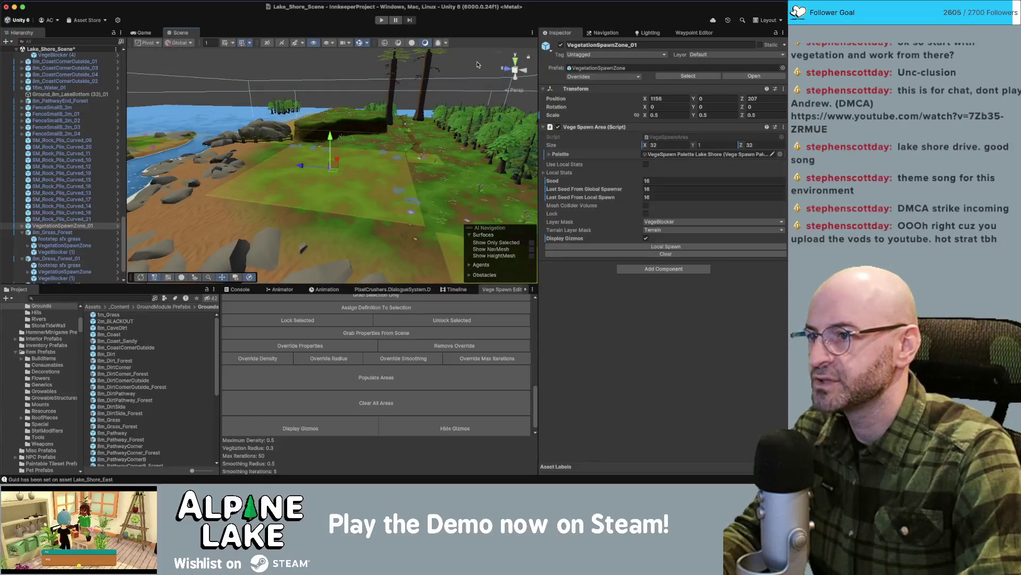
left_click_drag(397, 106, 267, 154)
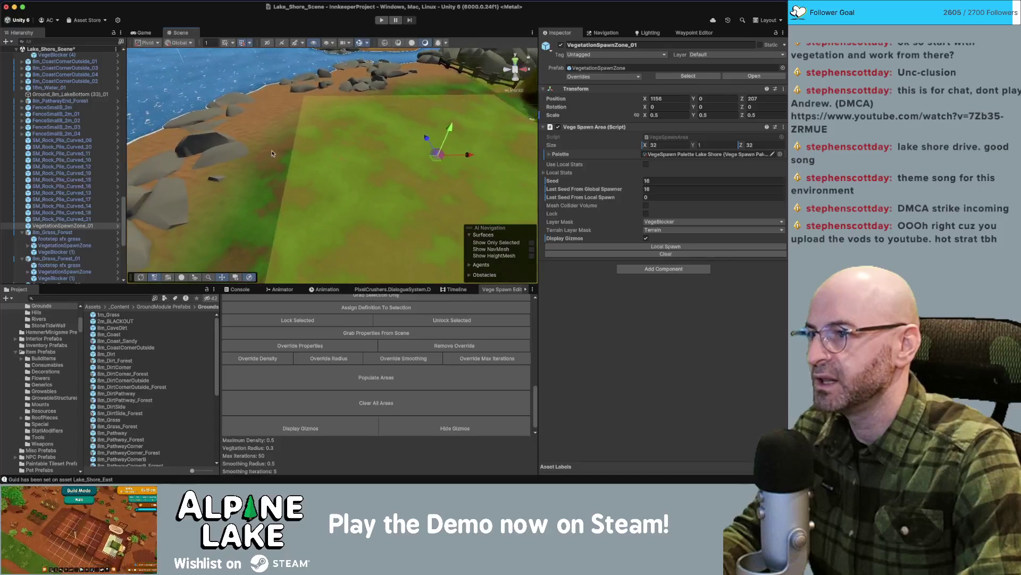
left_click(266, 154)
key("f")
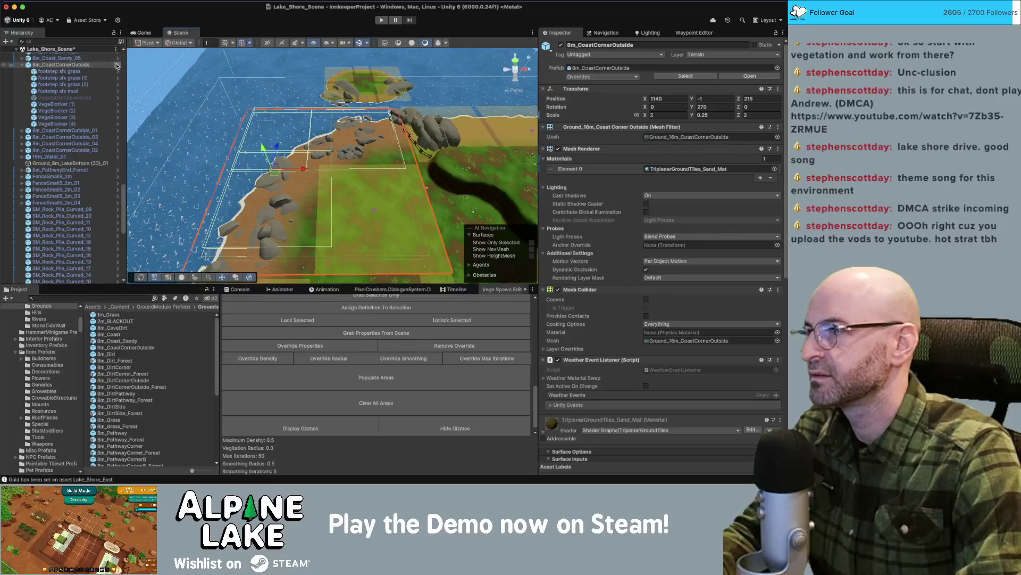
left_click(119, 65)
left_click(72, 99)
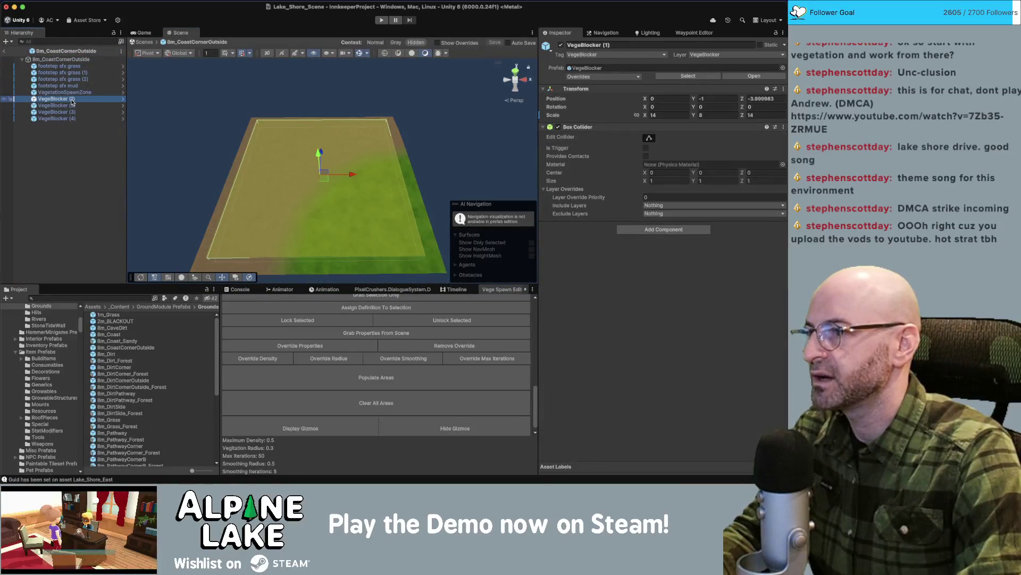
key("f")
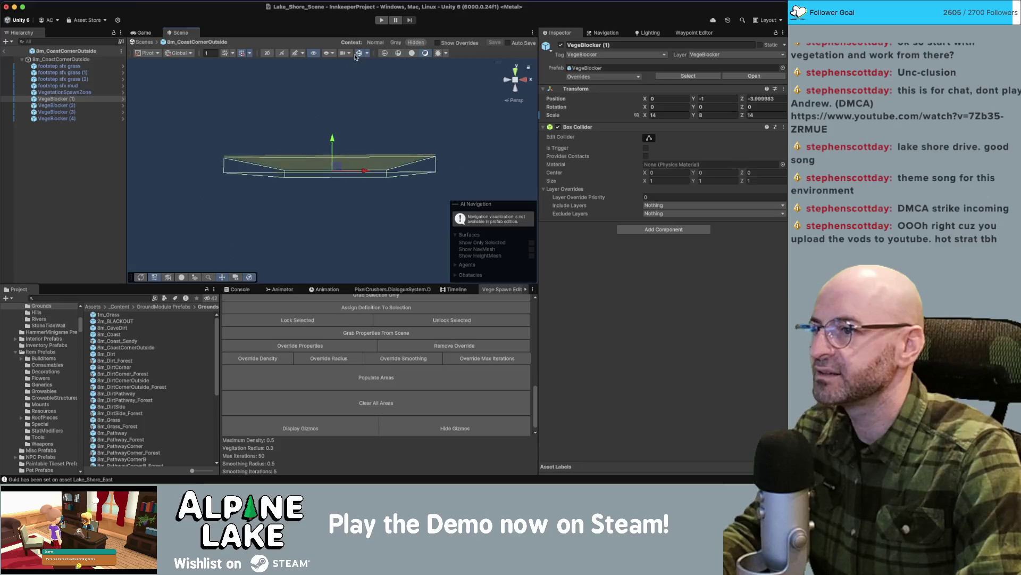
scroll(314, 96, "up", 5)
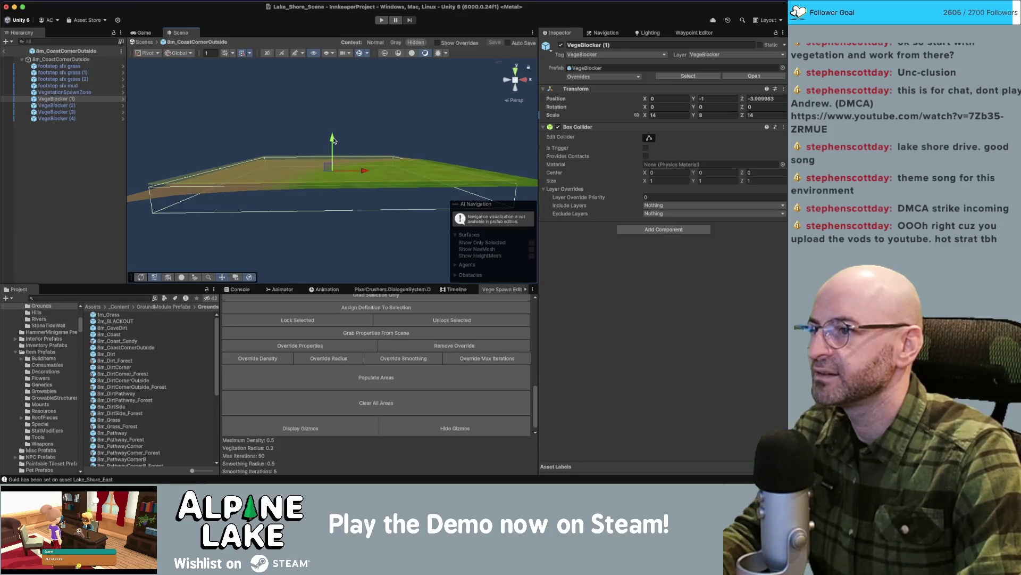
mouse_move(332, 139)
left_mouse_down()
mouse_move(337, 130)
mouse_move(327, 135)
left_mouse_up()
left_click(56, 105)
left_click(62, 118, "shift")
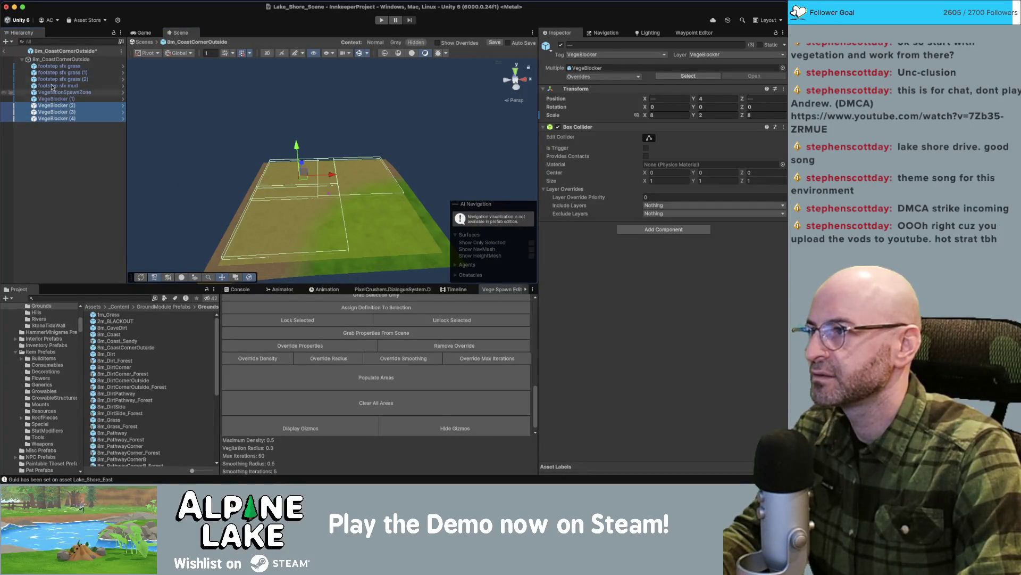
left_click(5, 51)
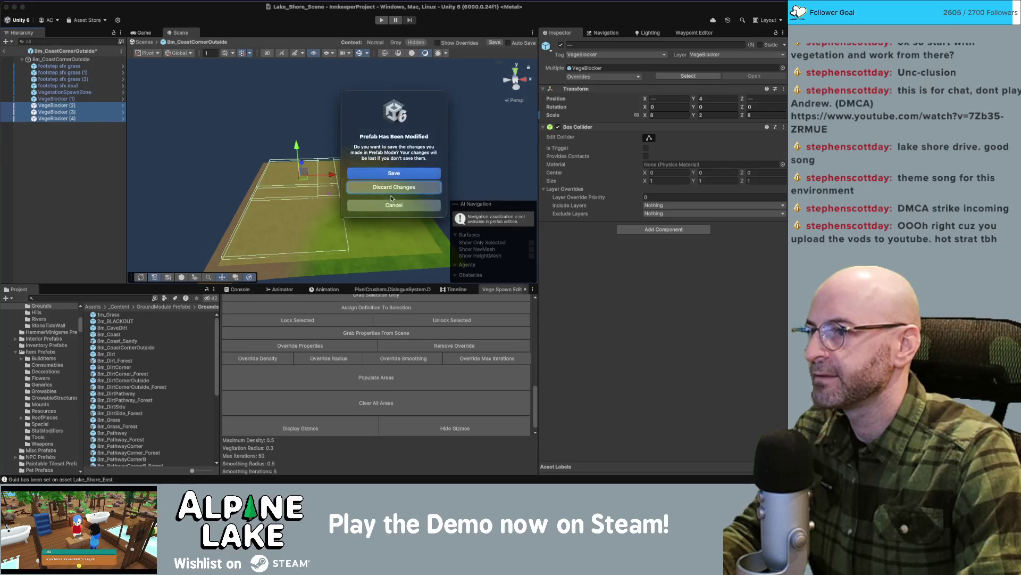
key("Escape")
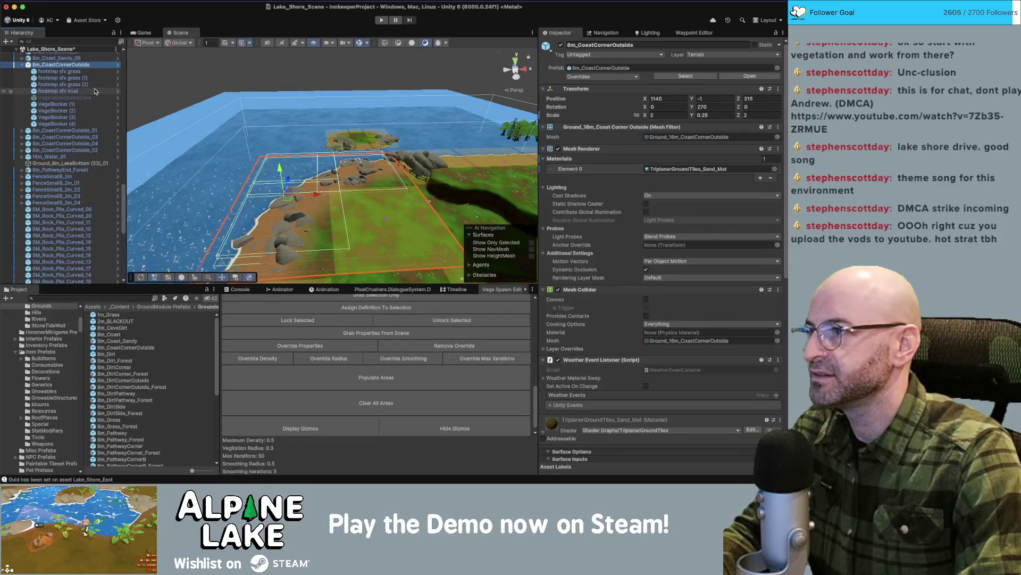
Re-enable the coast corner tile's VegetationSpawnZone and respawn its vegetation.
left_click(64, 98)
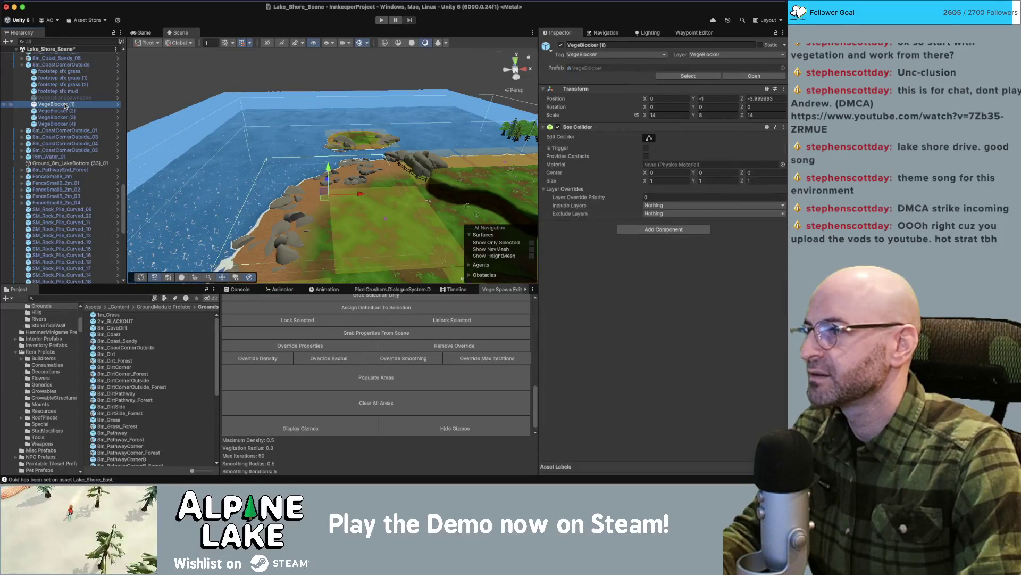
left_click(560, 45)
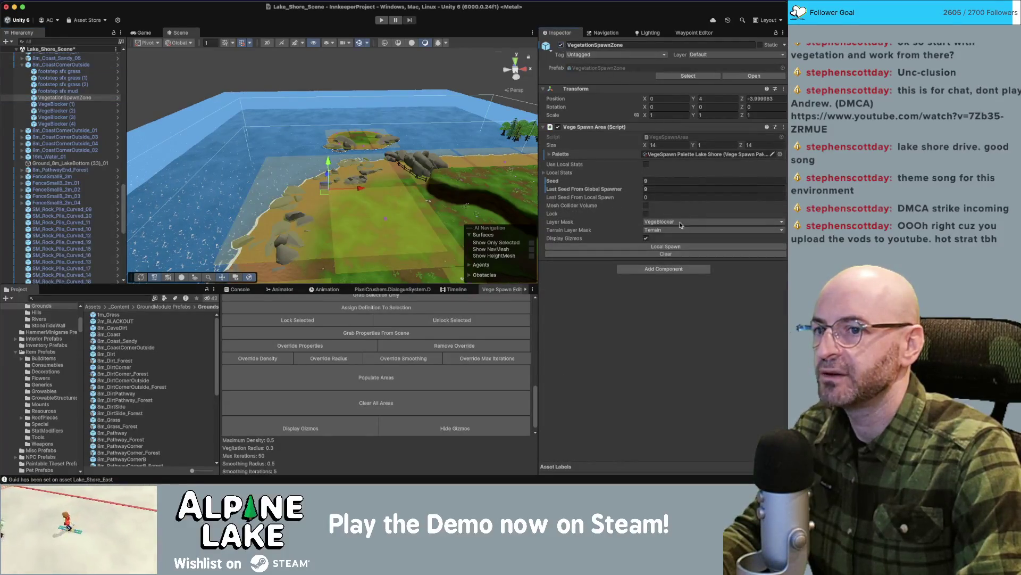
left_click(665, 247)
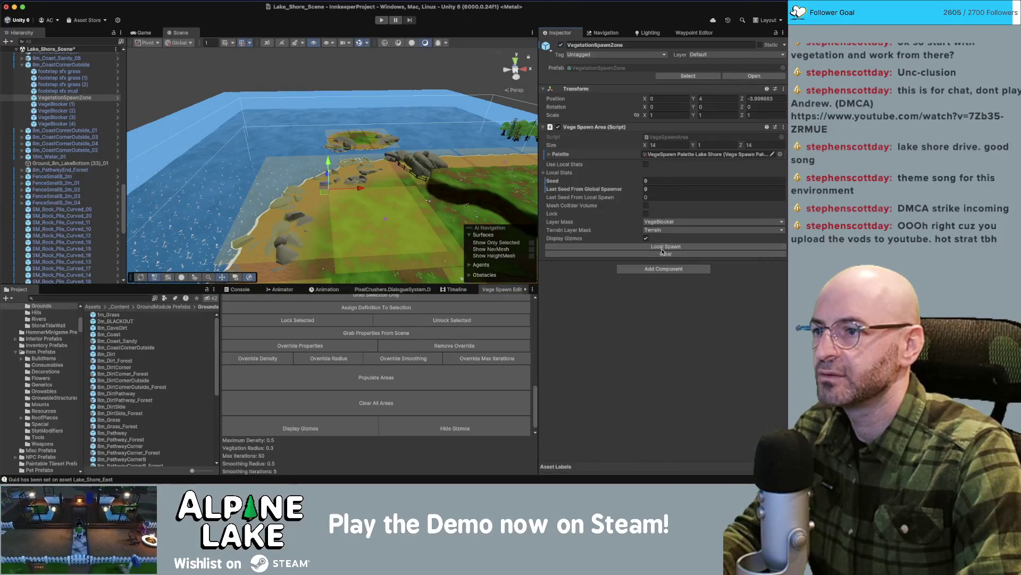
left_click(385, 215)
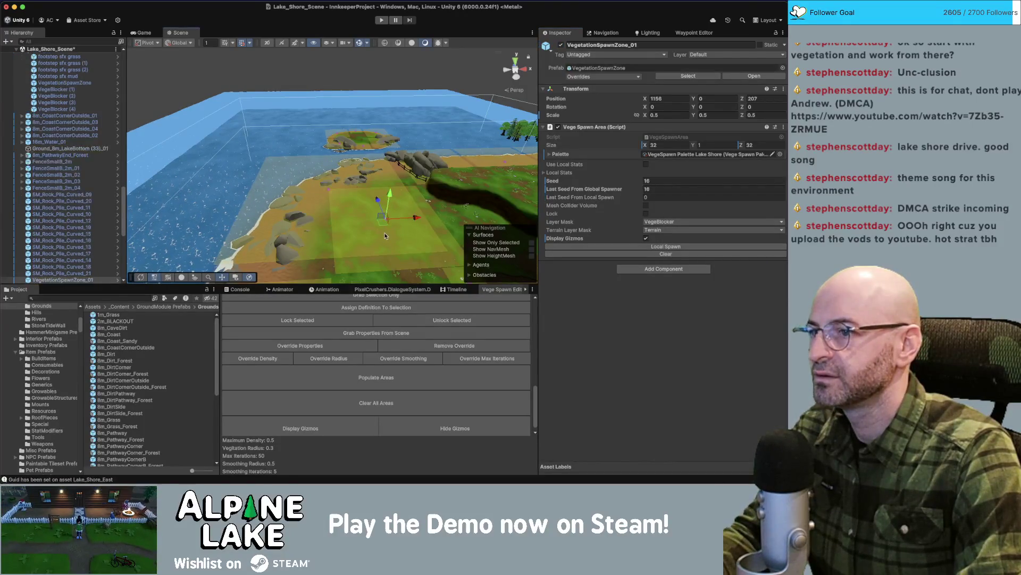
scroll(80, 213, "down", 5)
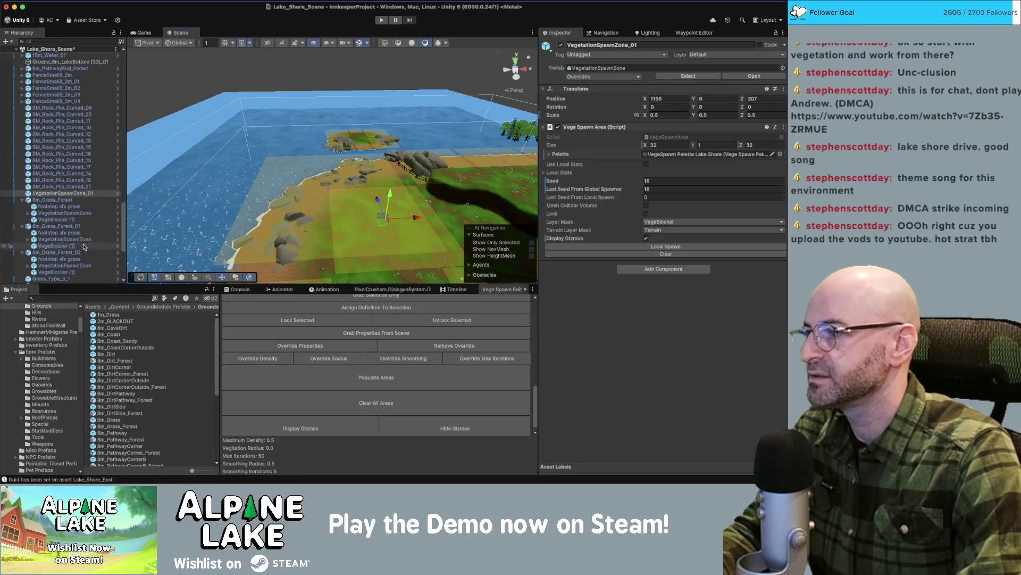
left_click(68, 193)
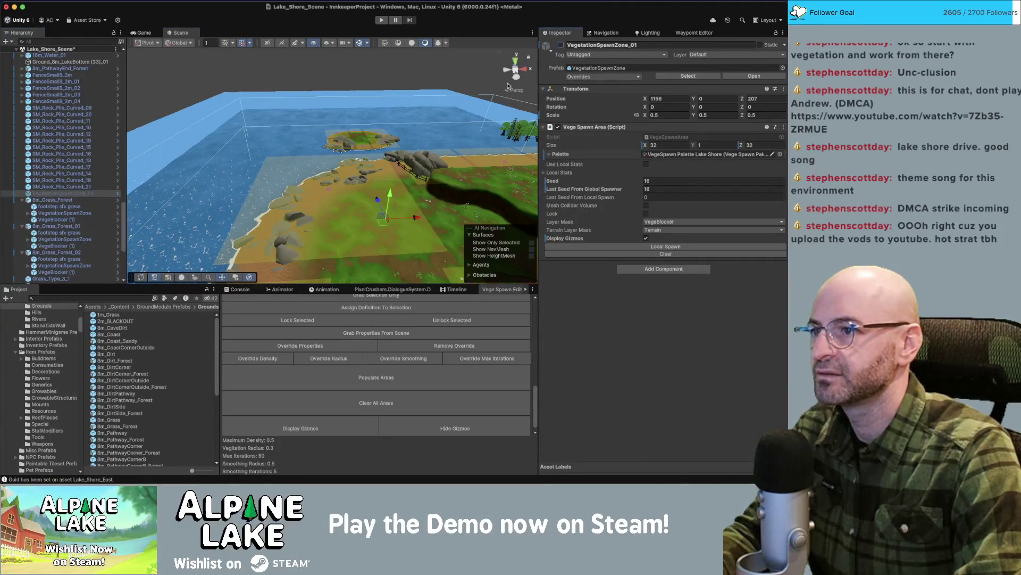
left_click(341, 204)
key("f")
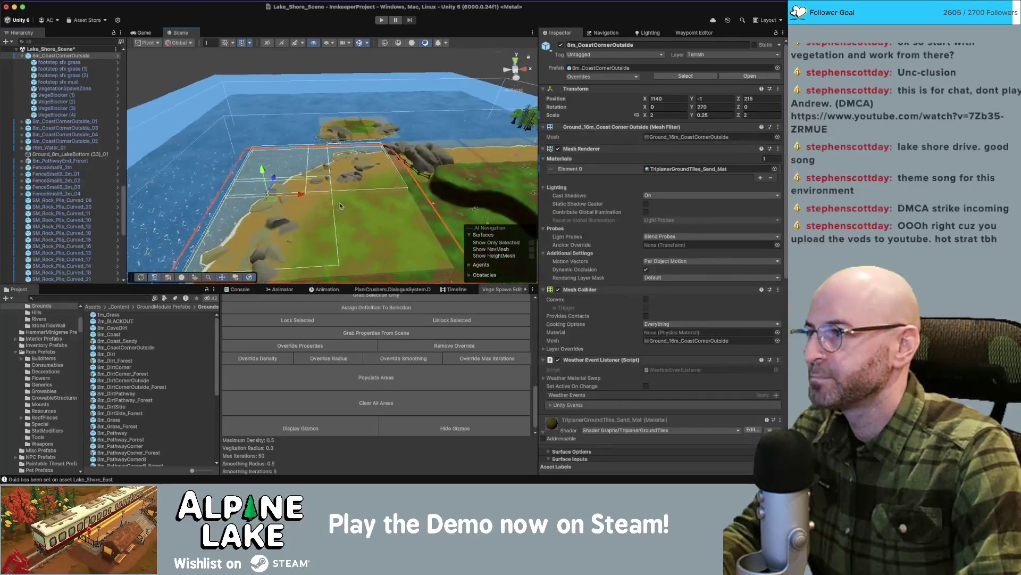
Check the tile VegetationSpawnZone's size from a near-ground view of the shore.
scroll(89, 68, "up", 1)
left_click(78, 98)
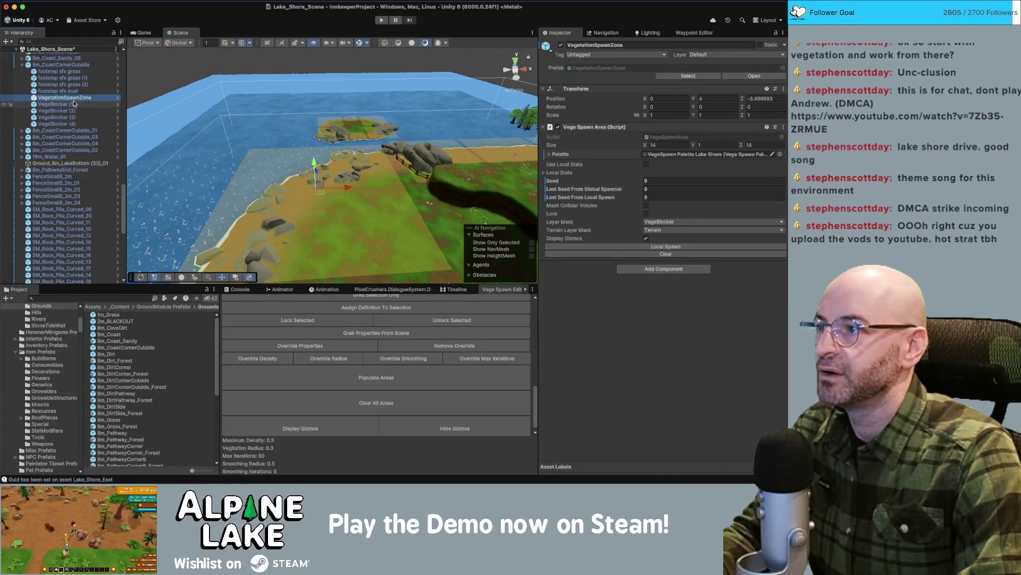
left_click_drag(234, 229, 234, 170)
left_click(715, 144)
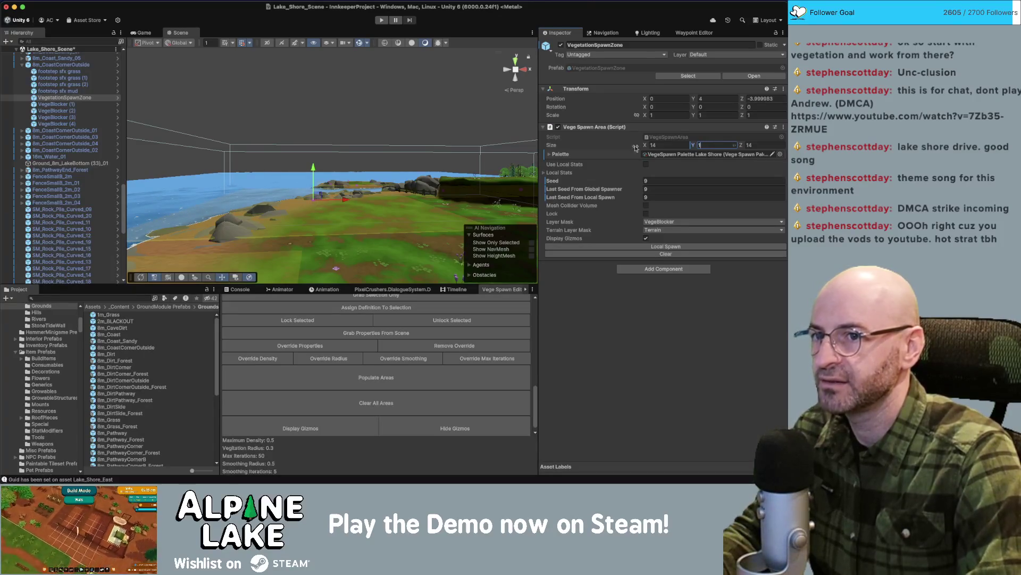
left_click_drag(384, 181, 458, 178)
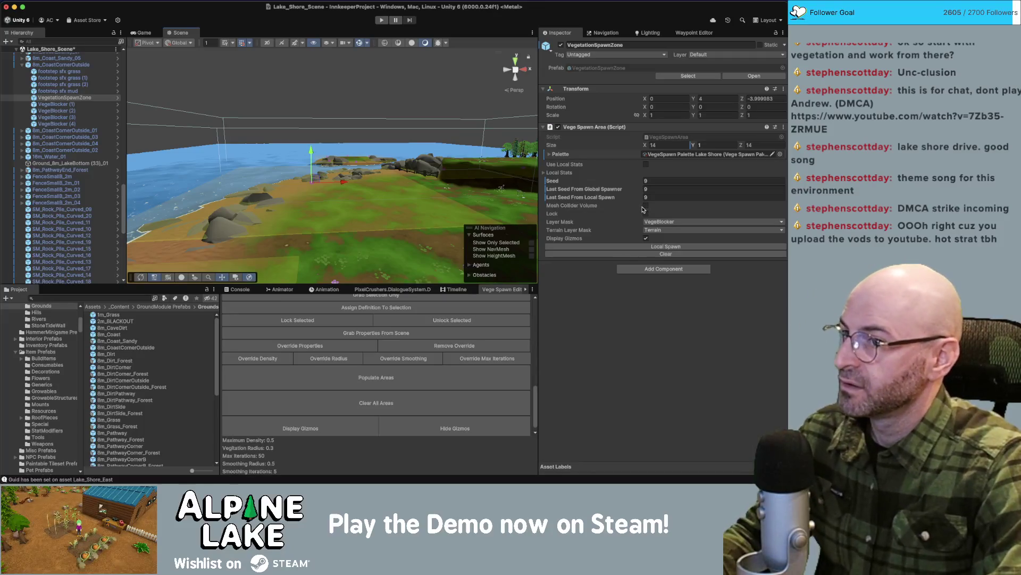
Deactivate all four VegeBlockers and respawn the zone's vegetation without them.
left_click(80, 123)
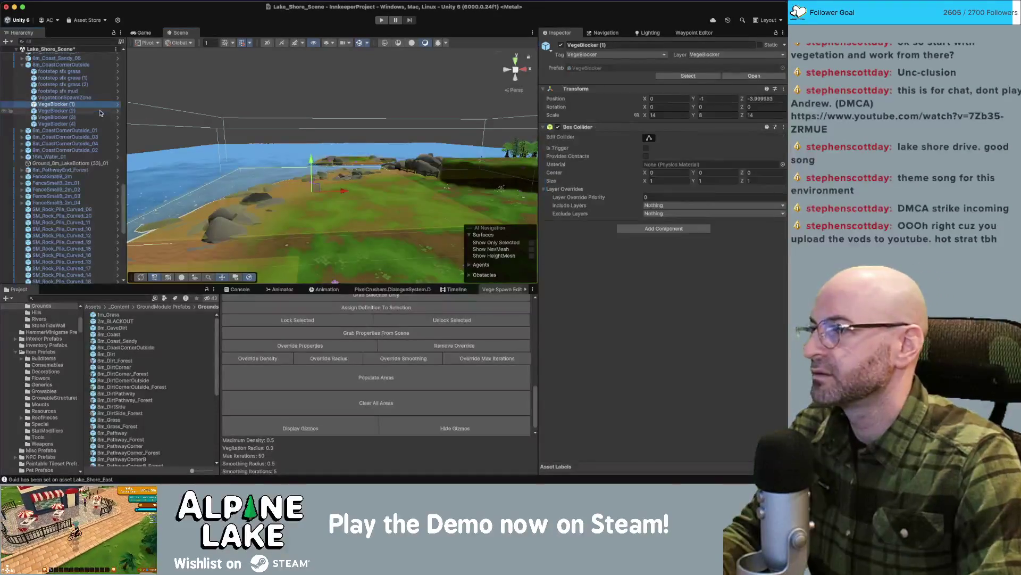
left_click(94, 107, "shift")
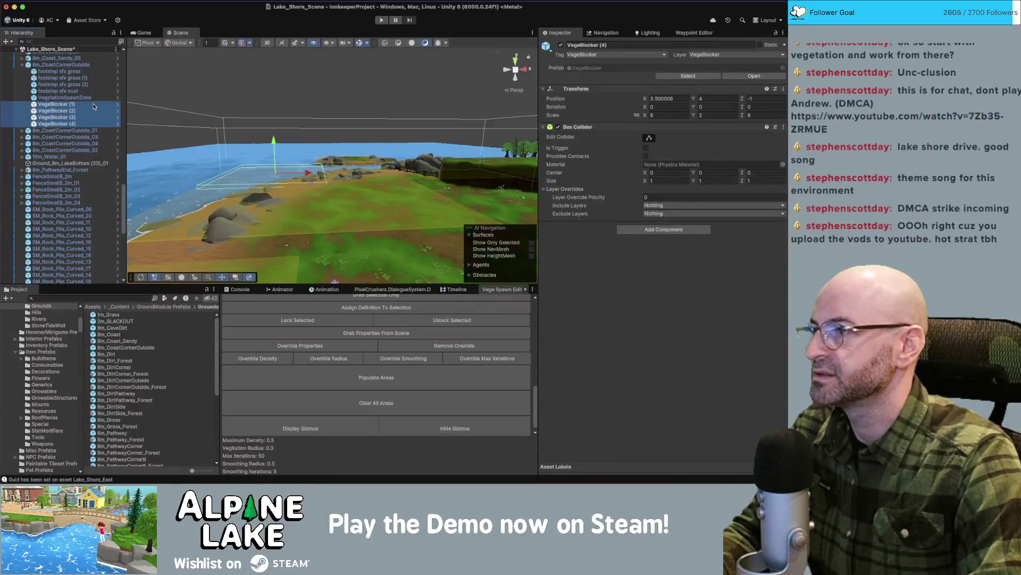
left_click(560, 45)
left_click(64, 98)
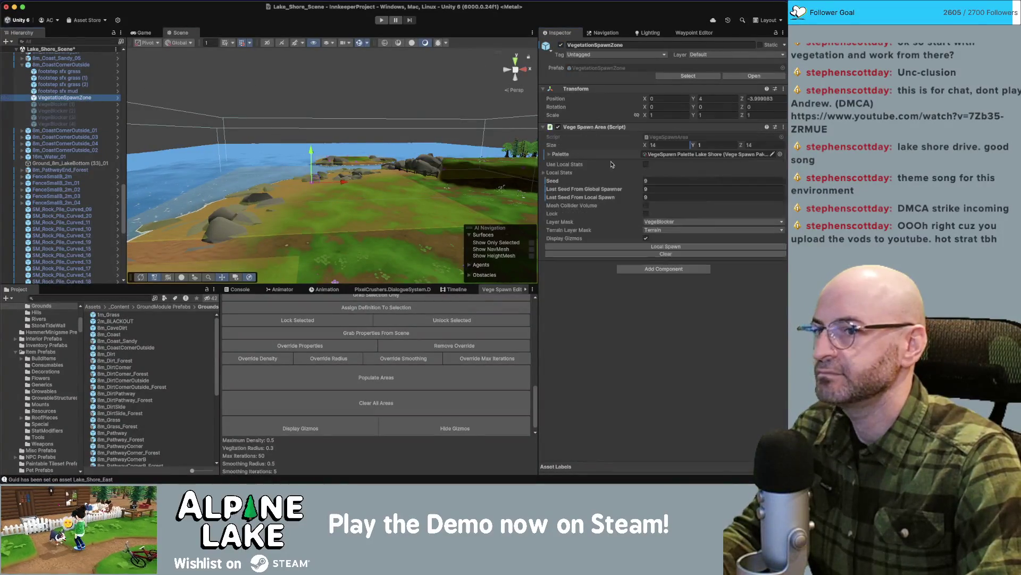
left_click(692, 250)
left_click_drag(372, 191, 375, 236)
scroll(375, 235, "up", 5)
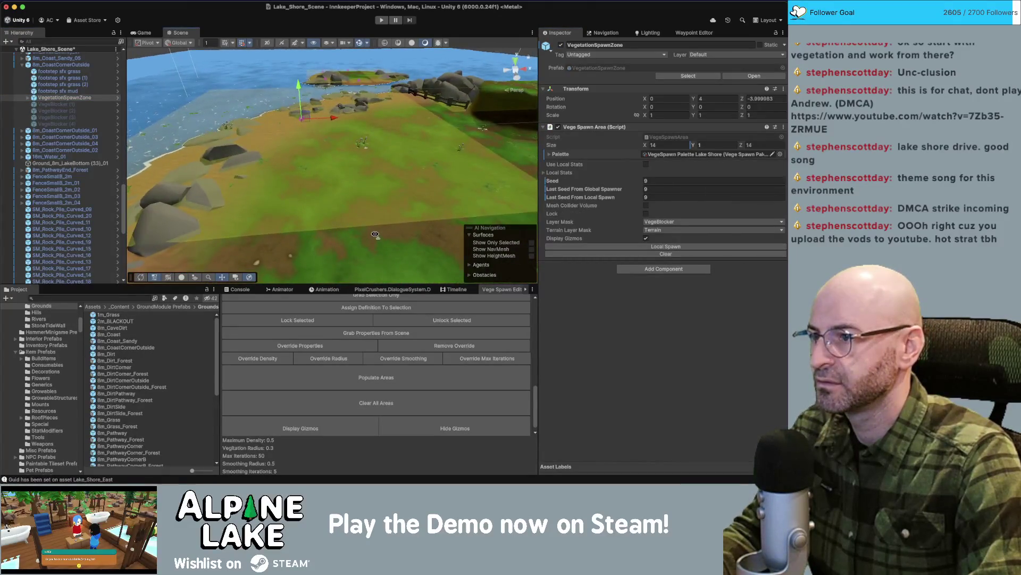
Reactivate the four VegeBlockers and respawn the vegetation with them active.
left_click(56, 104)
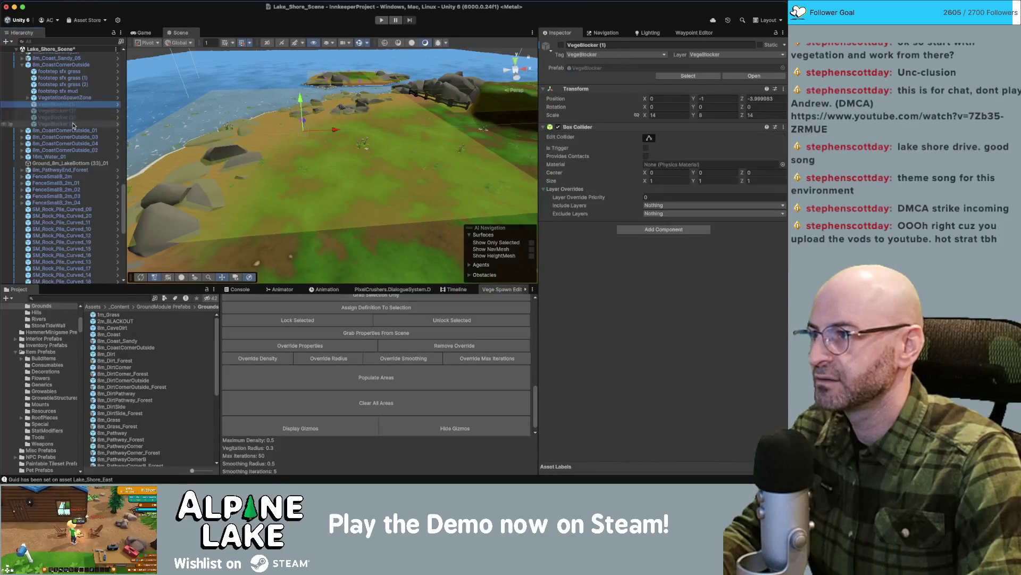
left_click(56, 123, "shift")
left_click(562, 45)
left_click(64, 98)
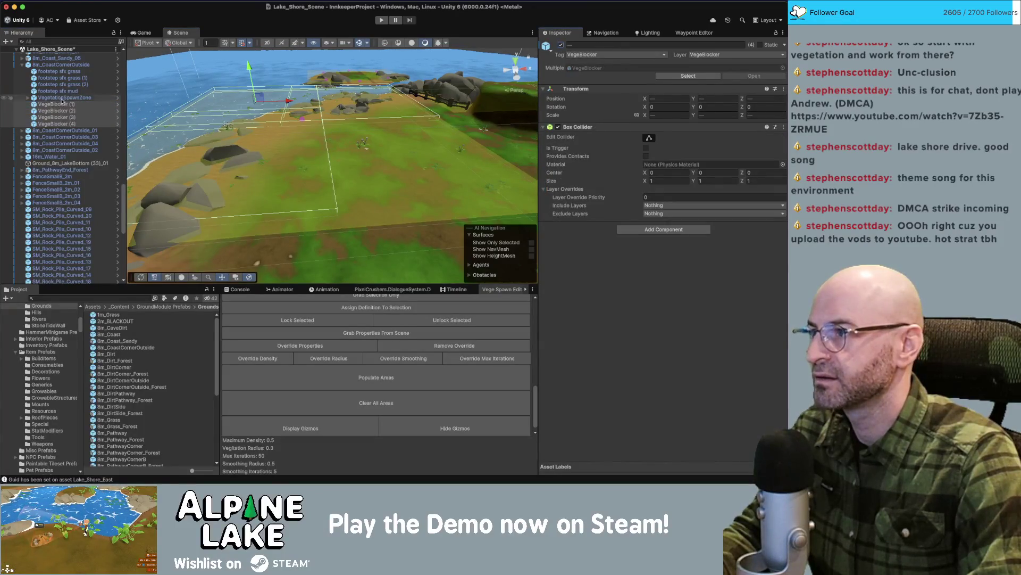
left_click(686, 245)
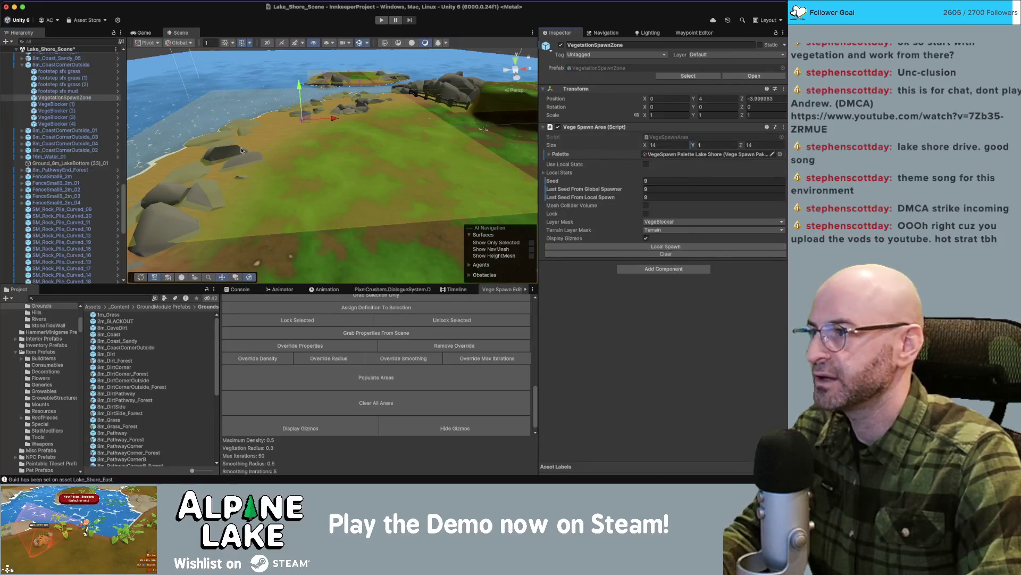
Lower VegeBlocker (1) to Y -20, respawn the vegetation, and expand Local Stats.
left_click(91, 104)
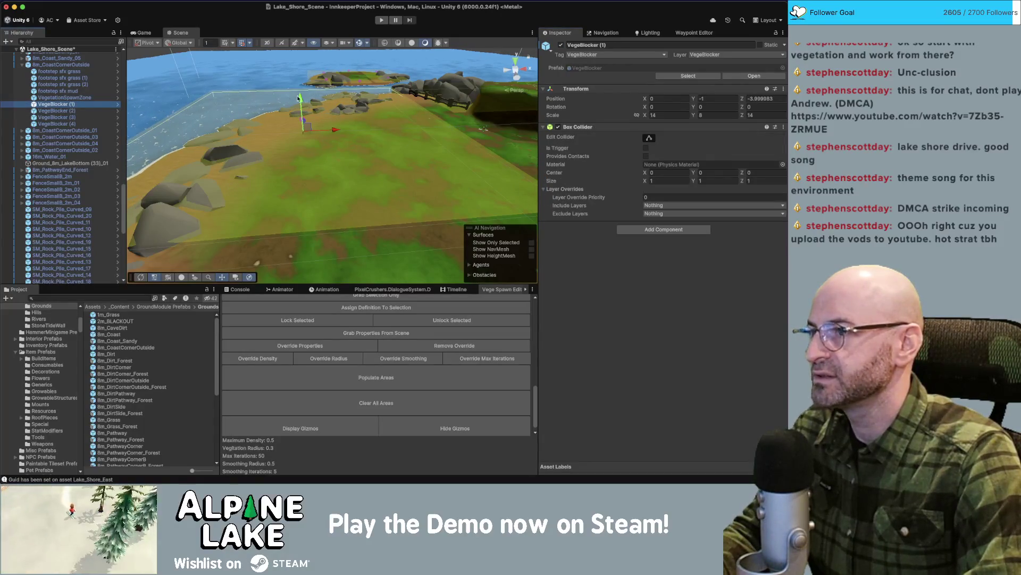
left_click_drag(301, 100, 304, 139)
left_click(64, 97)
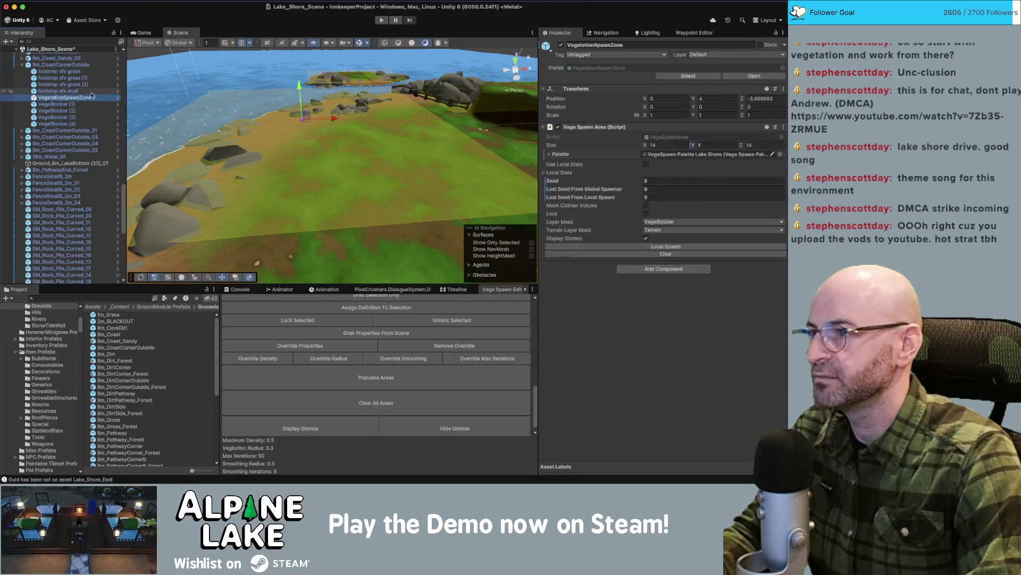
left_click(679, 247)
scroll(396, 139, "up", 5)
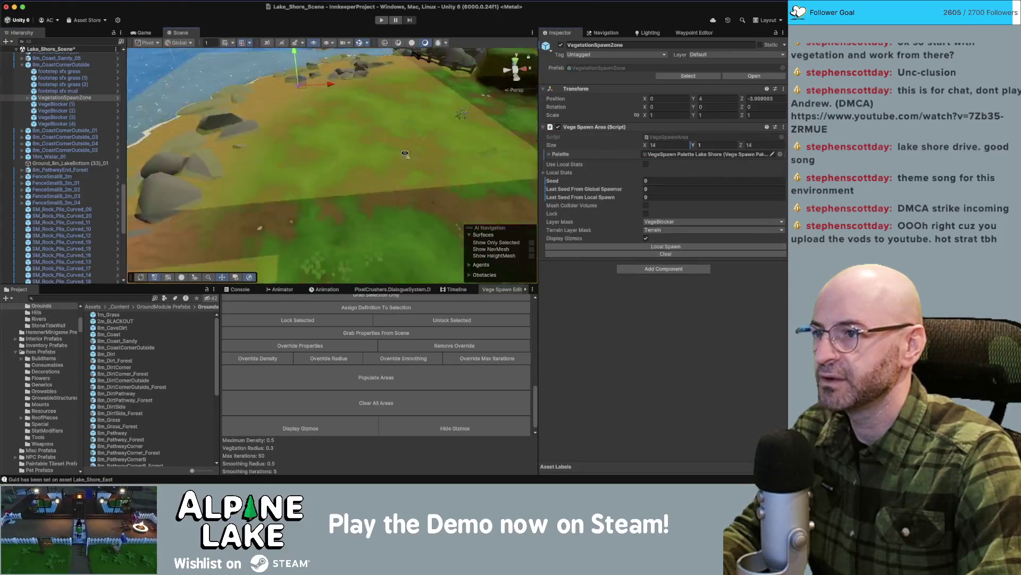
left_click_drag(360, 143, 355, 226)
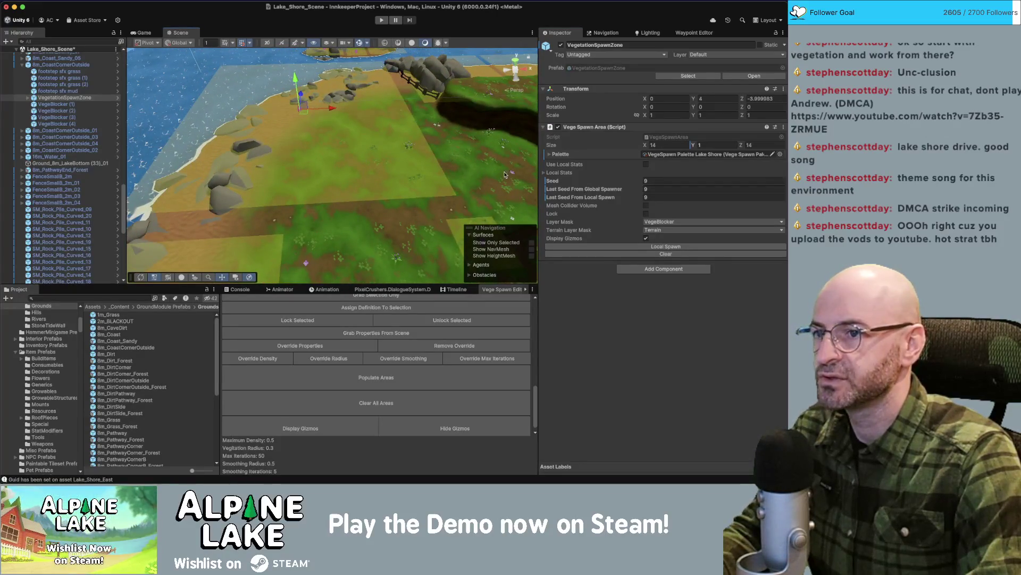
left_click(544, 173)
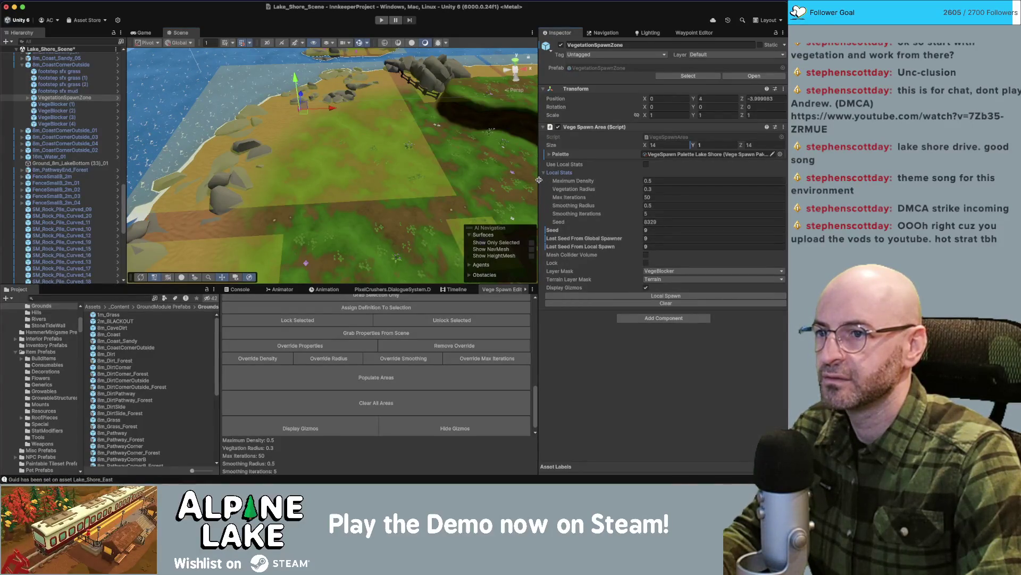
Set Max Iterations to 200 and Maximum Density to 0.1, then respawn the vegetation.
left_click(649, 197)
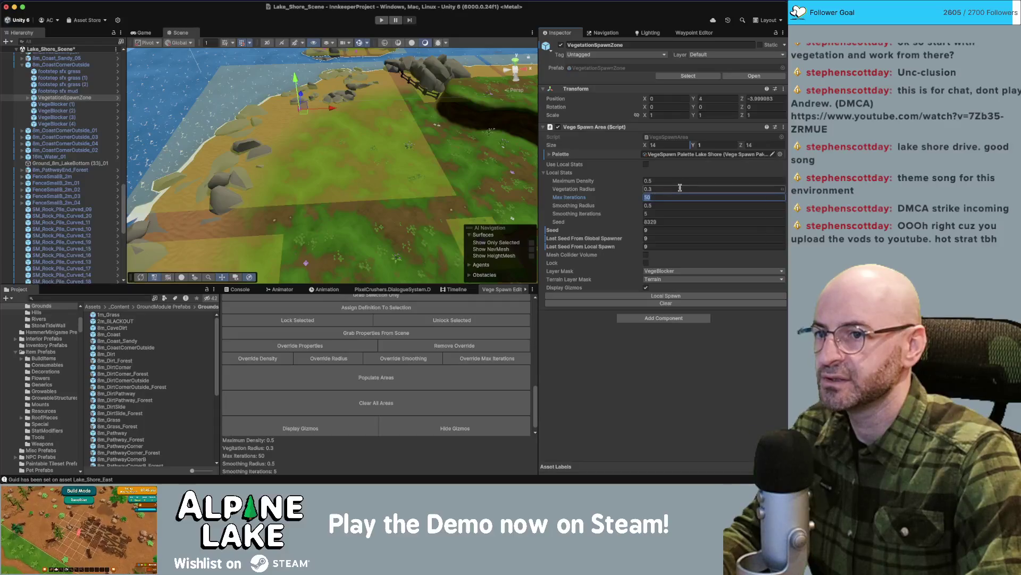
type("200")
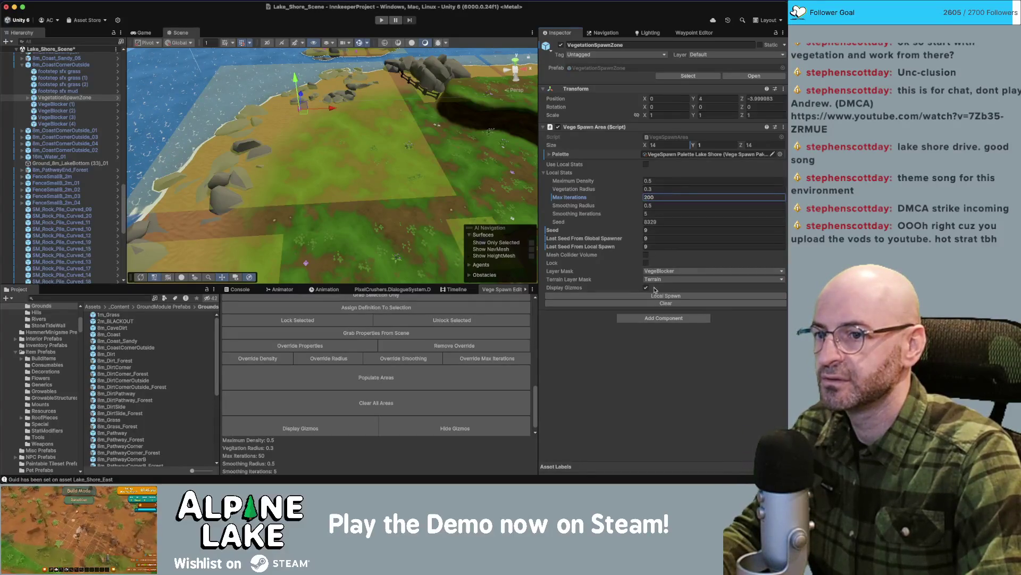
left_click(655, 296)
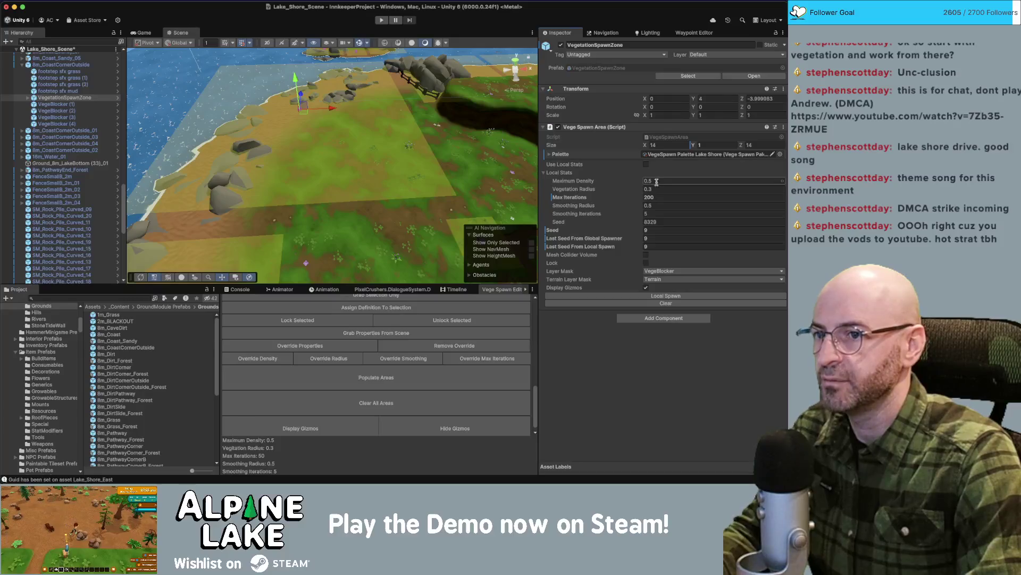
type("0.1")
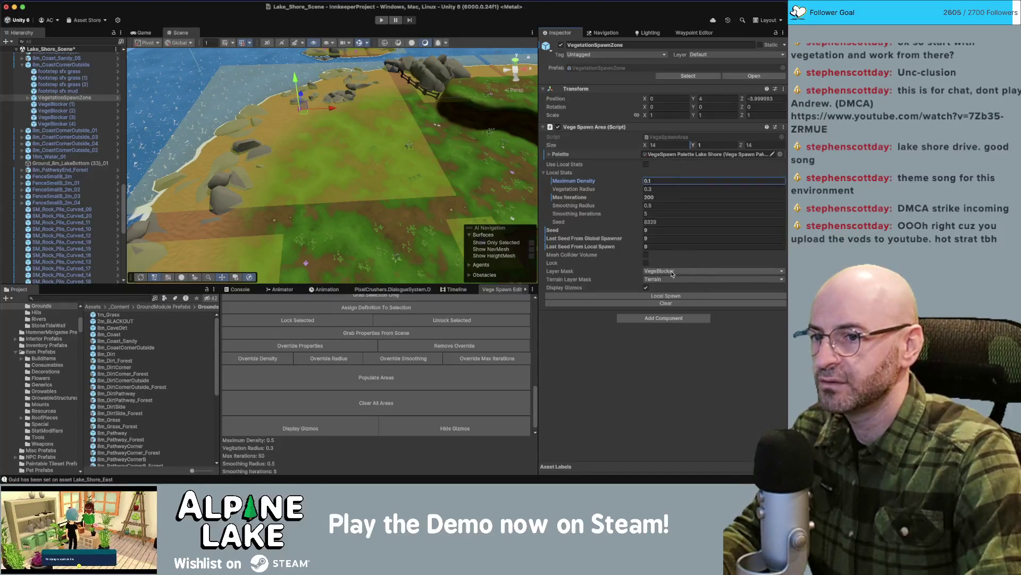
left_click(662, 295)
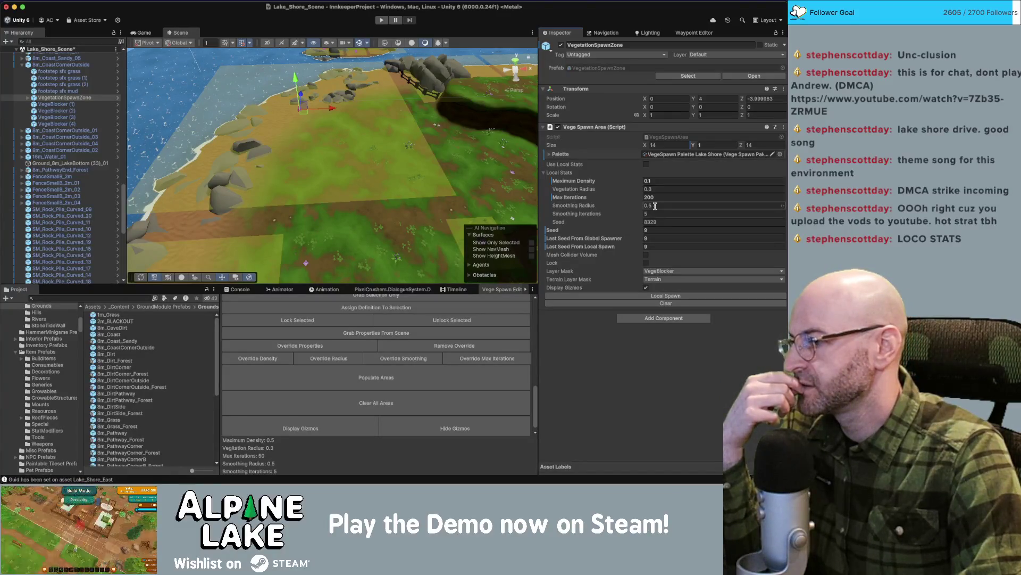
Turn on Use Local Stats for the spawn zone and respawn its vegetation.
right_click(655, 207)
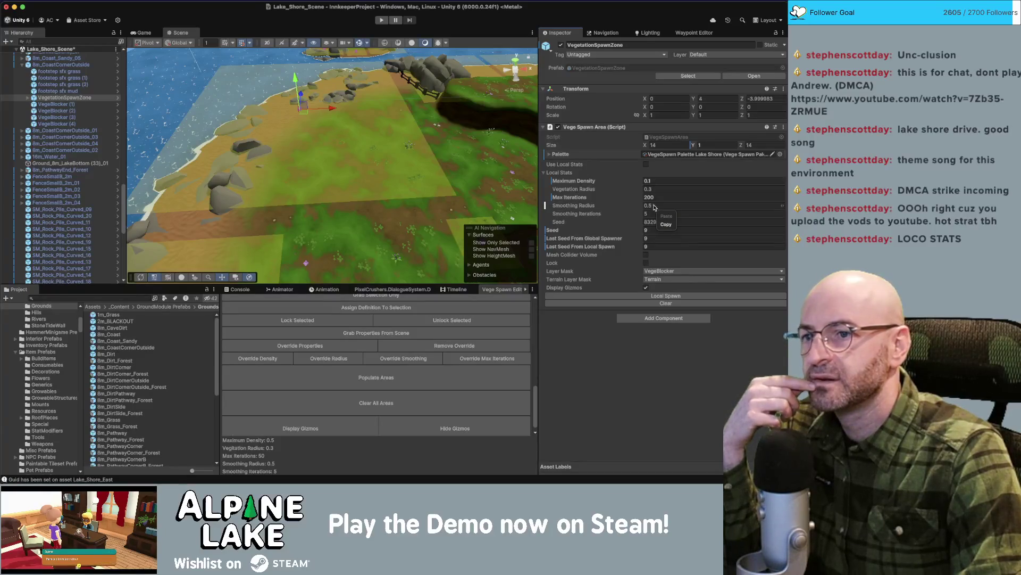
left_click(653, 190)
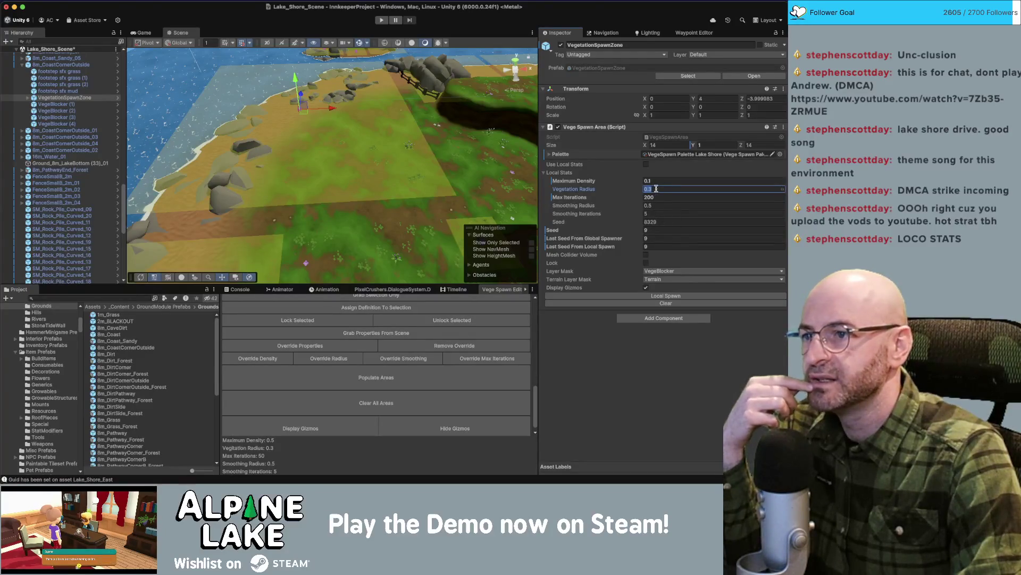
left_click(646, 165)
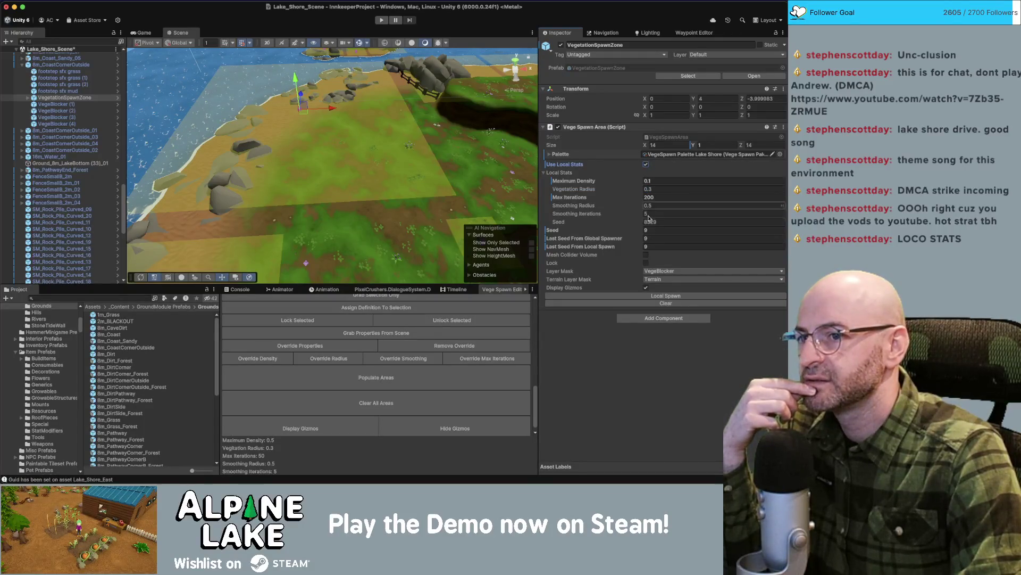
left_click(658, 296)
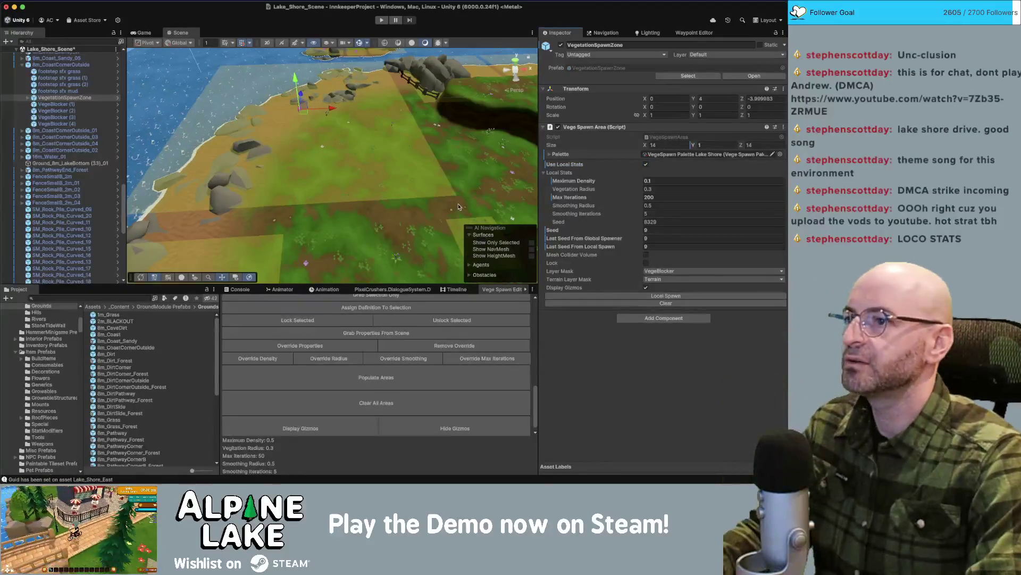
Raise Maximum Density to 0.5 and respawn the zone's vegetation.
scroll(413, 163, "up", 3)
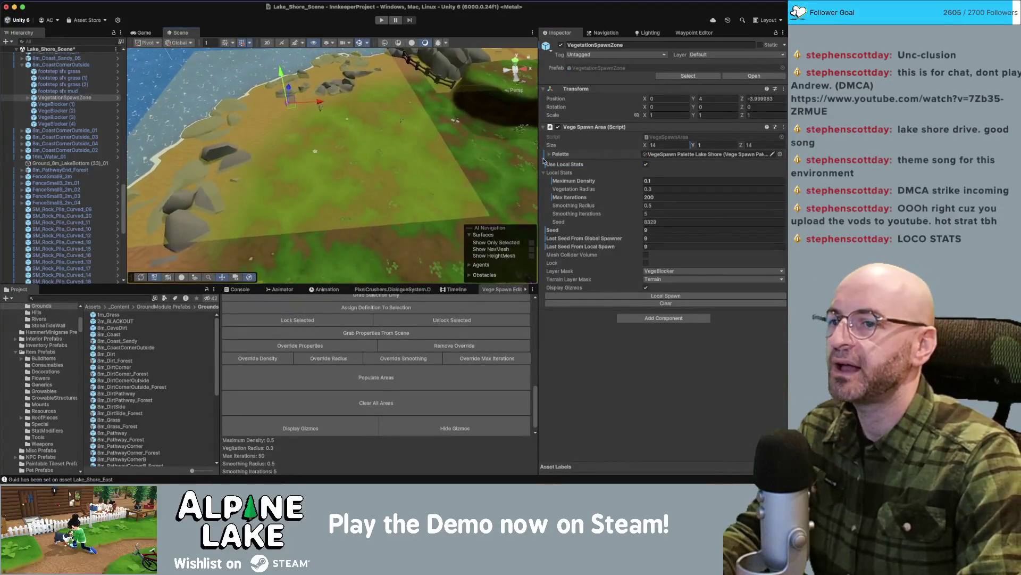
mouse_move(414, 163)
left_mouse_down()
mouse_move(349, 132)
mouse_move(333, 141)
left_mouse_up()
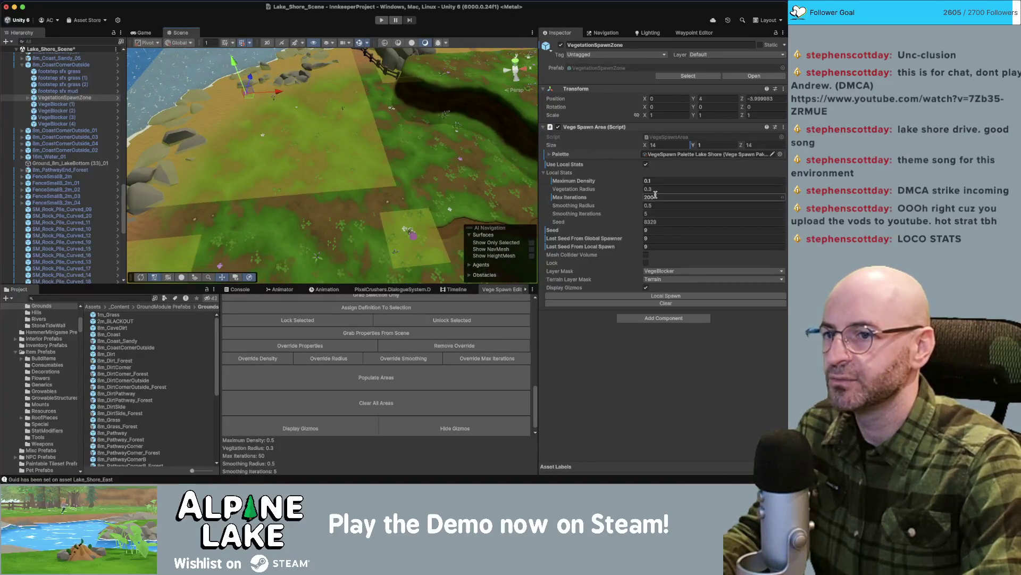
left_click(672, 181)
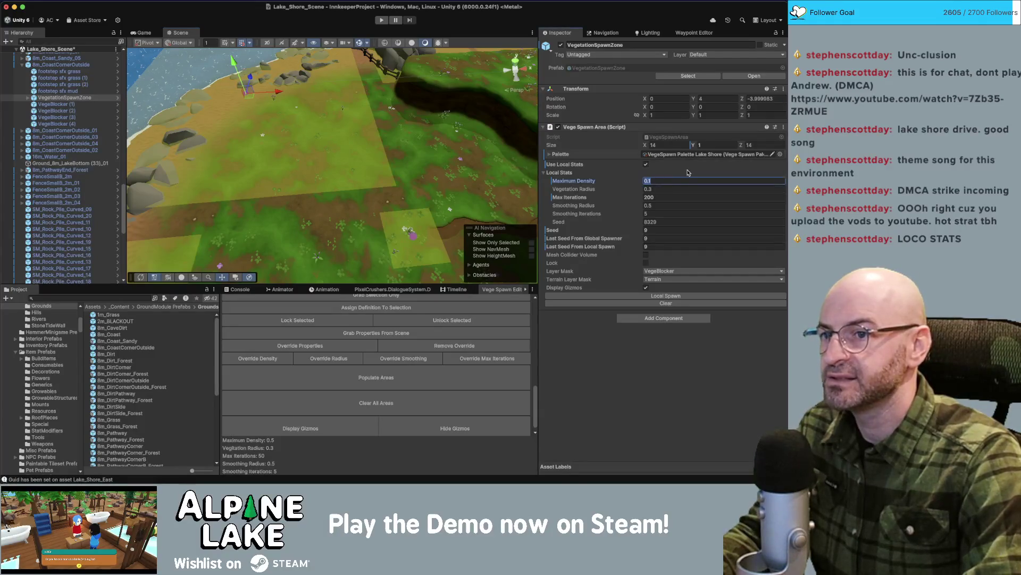
type("0.5")
key("Return")
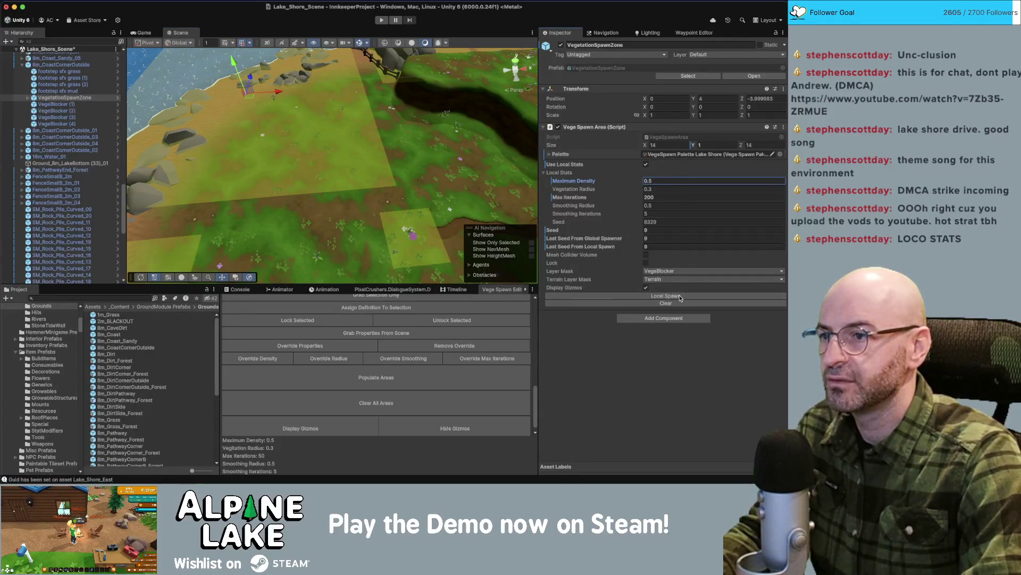
left_click(681, 299)
Resize the spawn zone to 15 by 15 and respawn its vegetation.
scroll(399, 169, "up", 5)
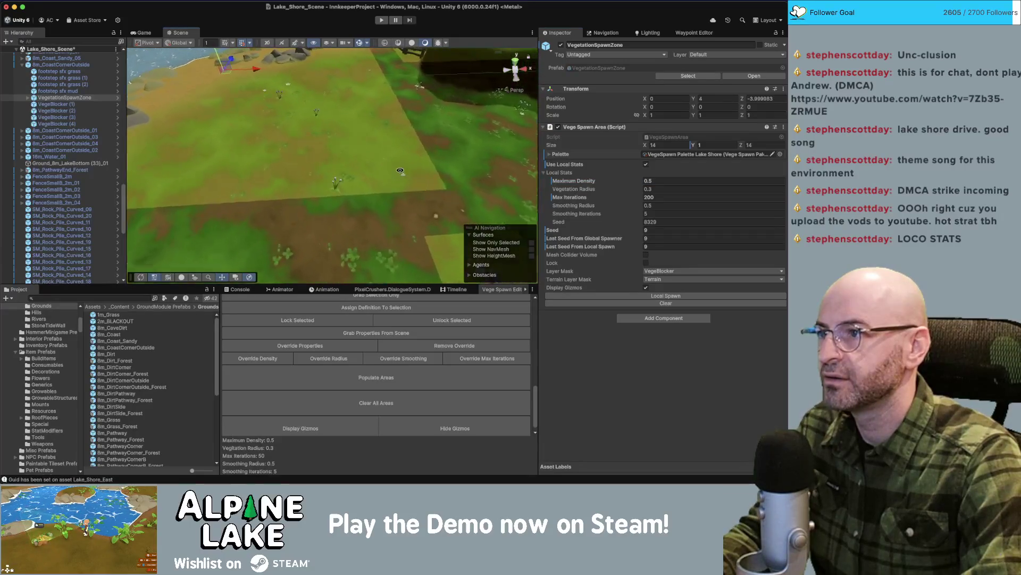
scroll(399, 169, "down", 5)
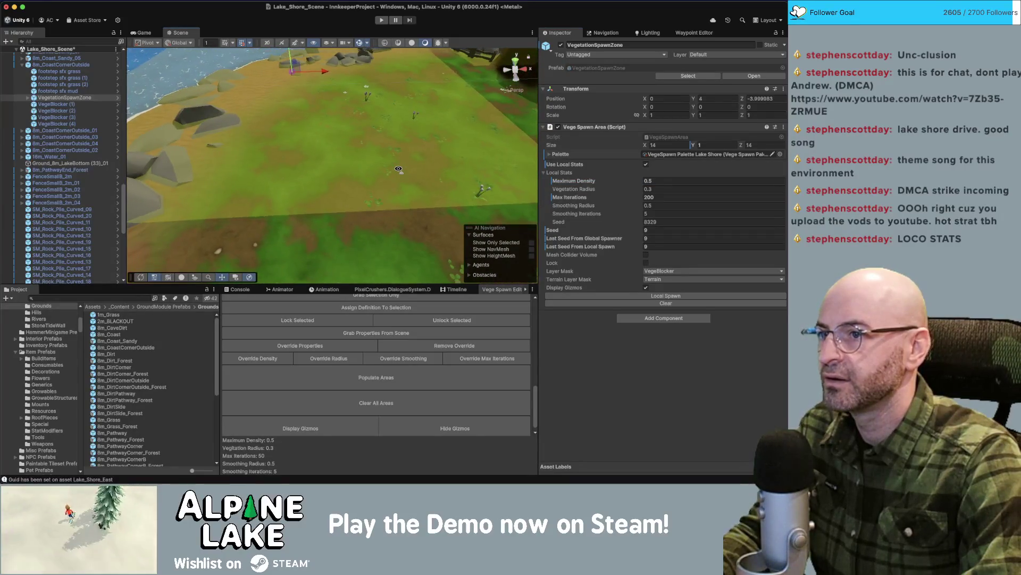
scroll(398, 169, "down", 5)
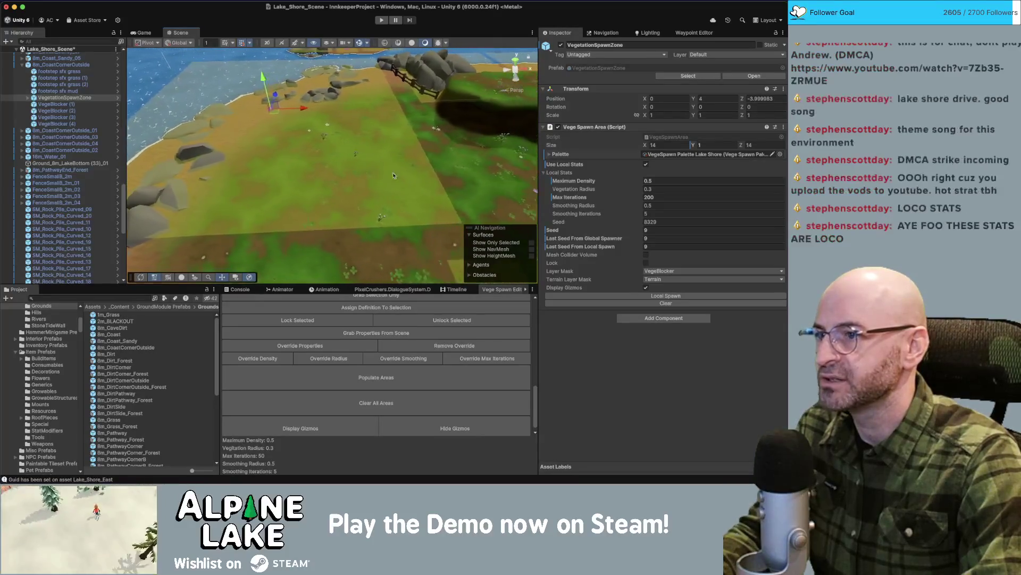
left_click_drag(302, 206, 351, 208)
left_click(671, 145)
type("15")
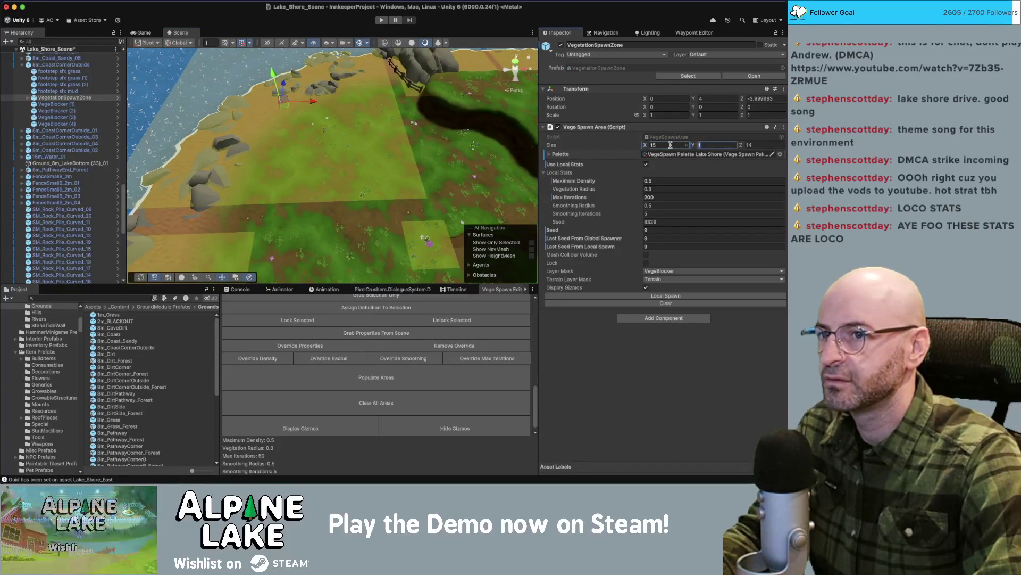
key("Tab")
type("15")
left_click(666, 296)
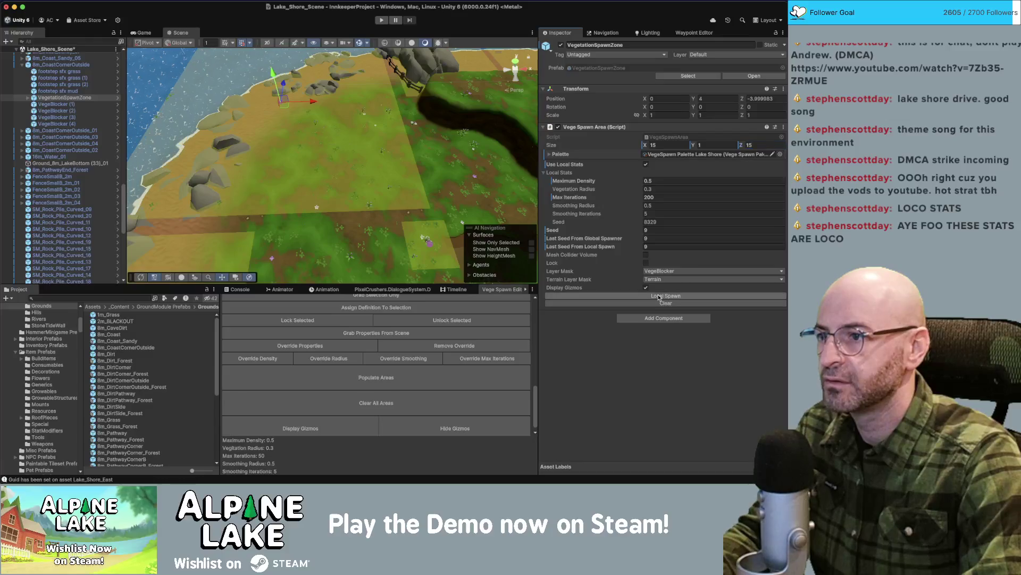
Expand the coast corner pieces in the Hierarchy, including 8m_CoastCornerOutside_01.
left_click_drag(184, 144, 322, 179)
scroll(319, 176, "up", 3)
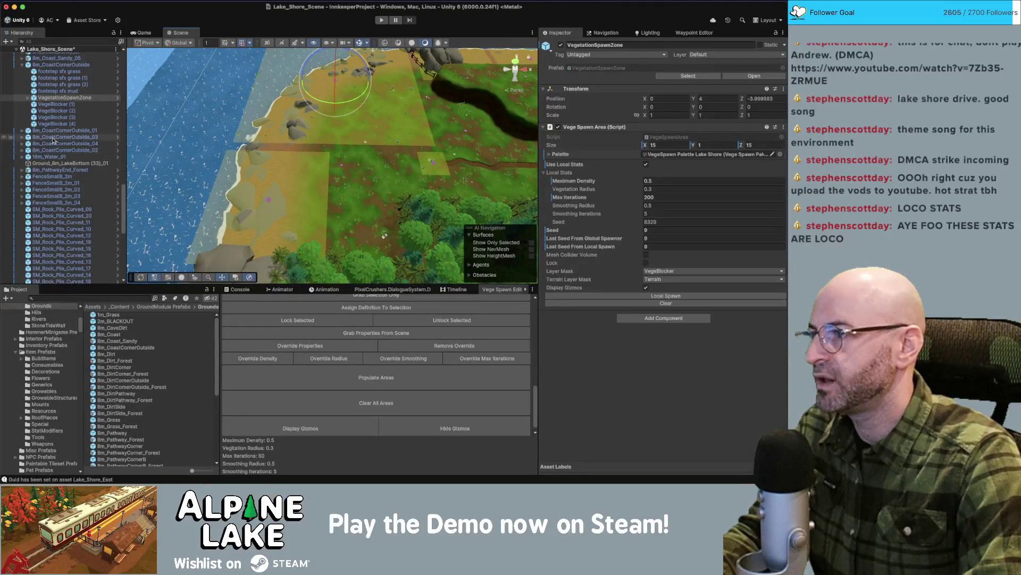
left_click(22, 150)
left_click(22, 144)
left_click(22, 138)
left_click(23, 131)
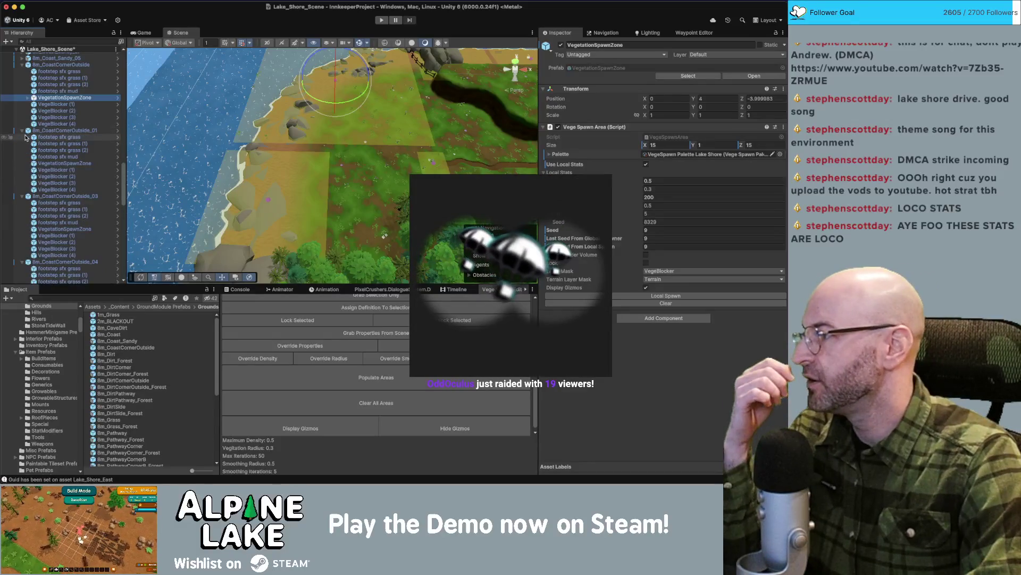
Switch away from the Unity window with Super+Tab.
key("super+Tab")
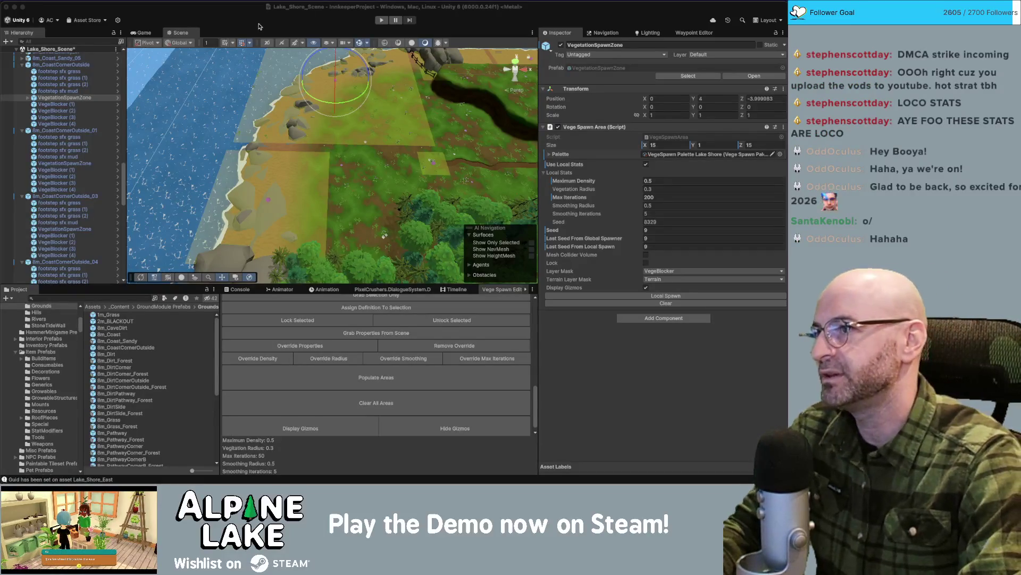
mouse_move(356, 107)
left_mouse_down()
mouse_move(422, 86)
mouse_move(253, 143)
left_mouse_up()
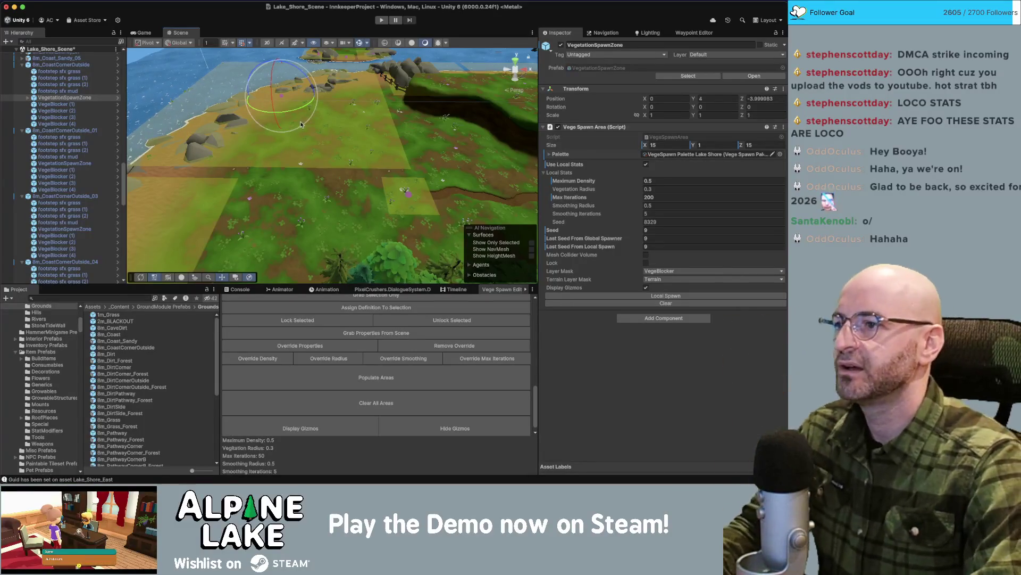
key("w")
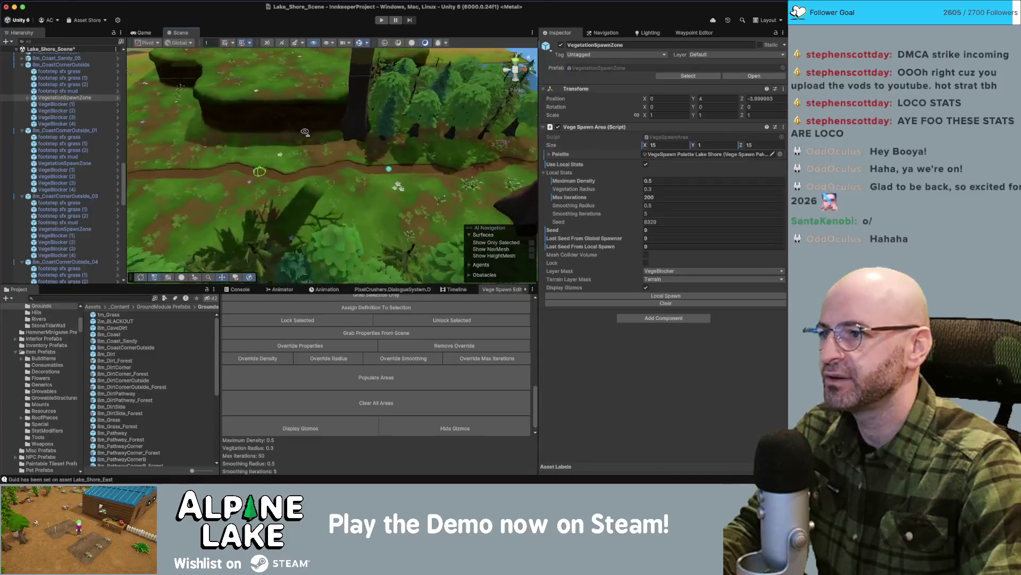
key("s")
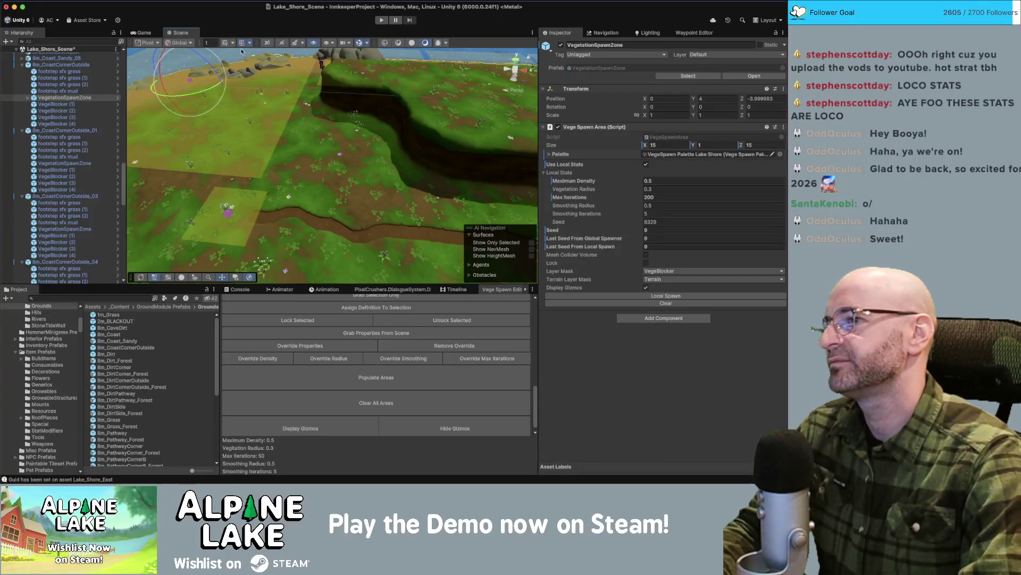
left_click_drag(290, 130, 327, 89)
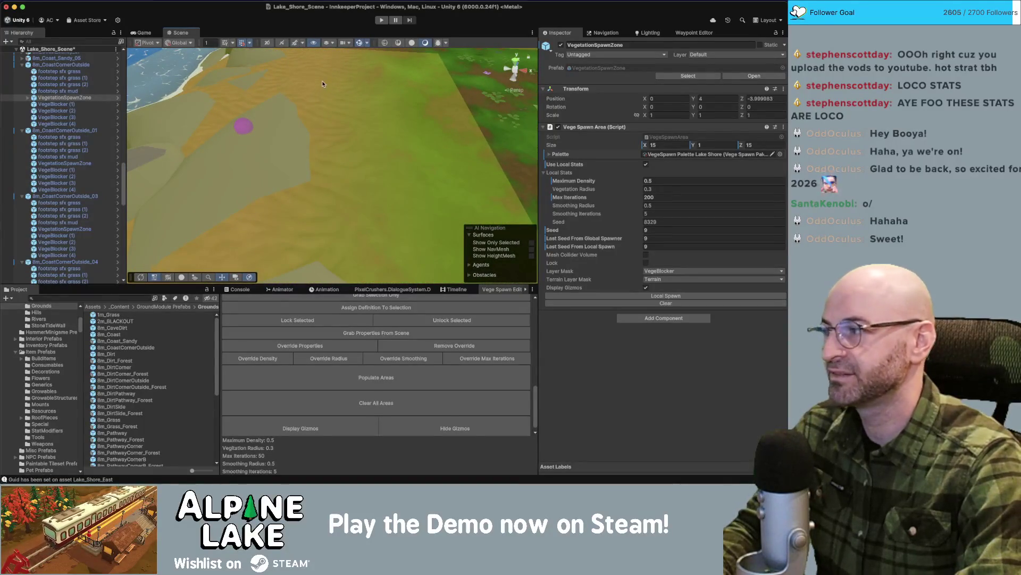
scroll(328, 134, "down", 8)
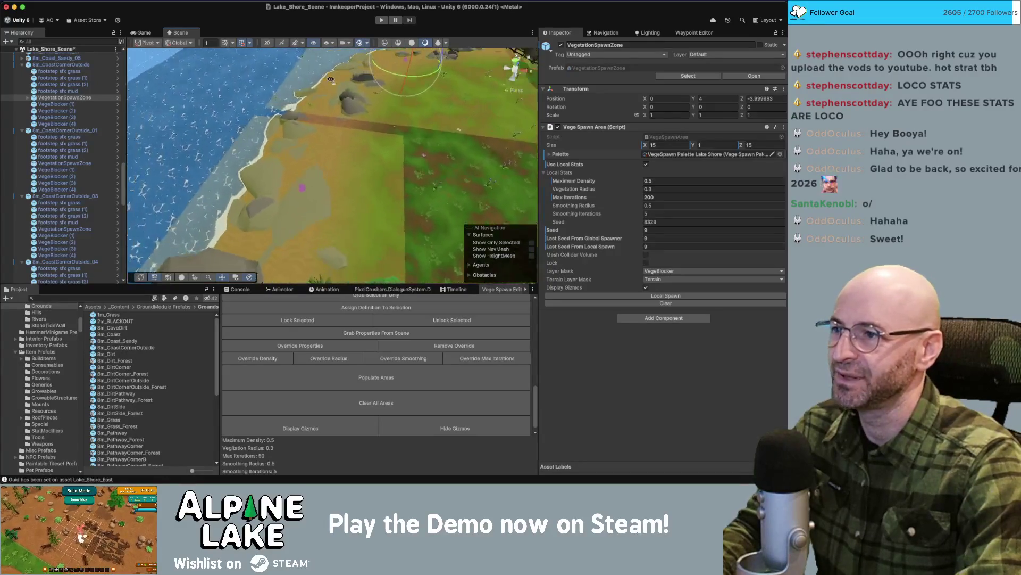
left_click(295, 134)
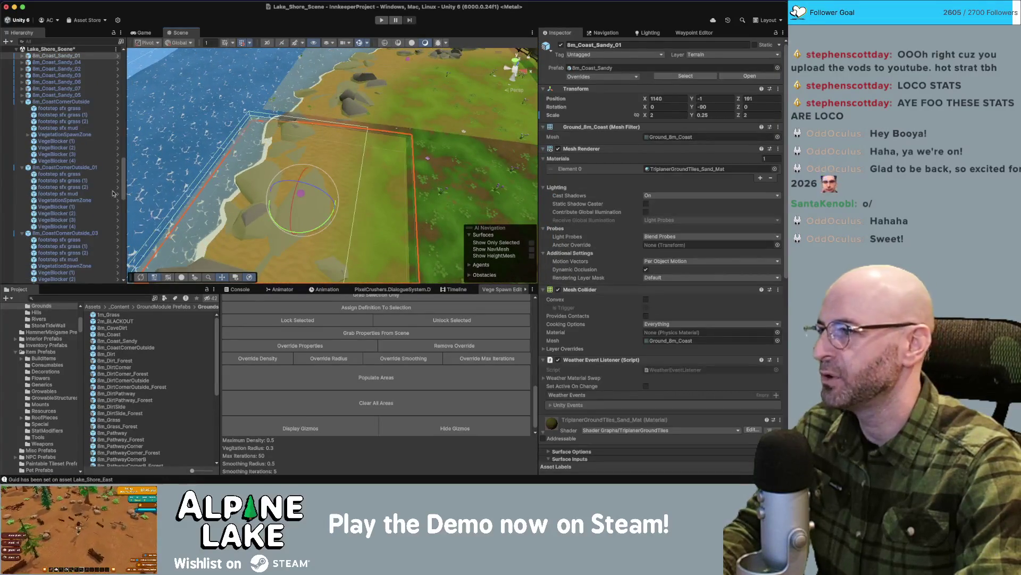
Under 8m_Coast_Sandy_01, sink VegeBlocker (1) down to Y -12.
scroll(35, 99, "up", 1)
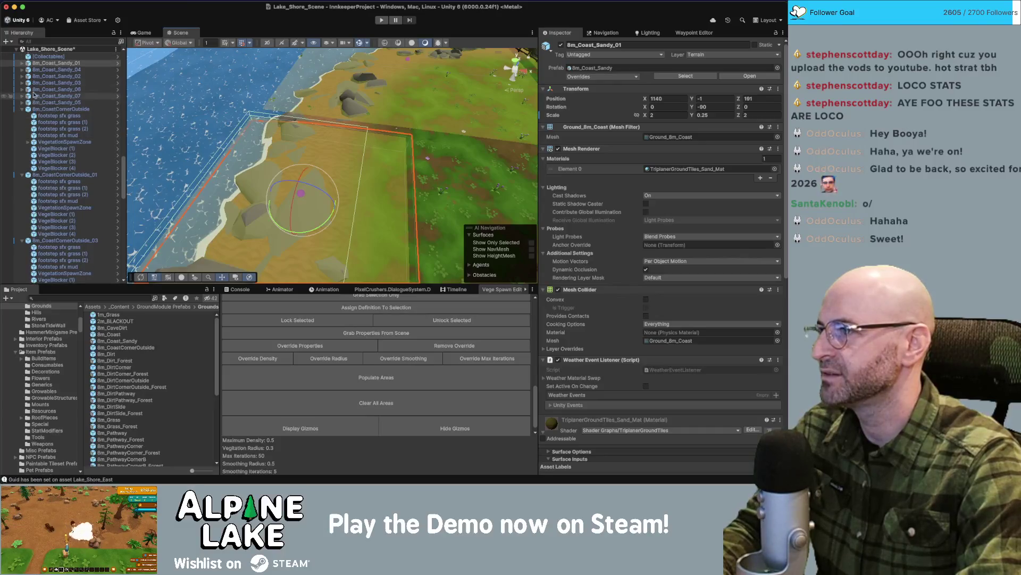
left_click(21, 62)
left_click(58, 89)
left_click(77, 96)
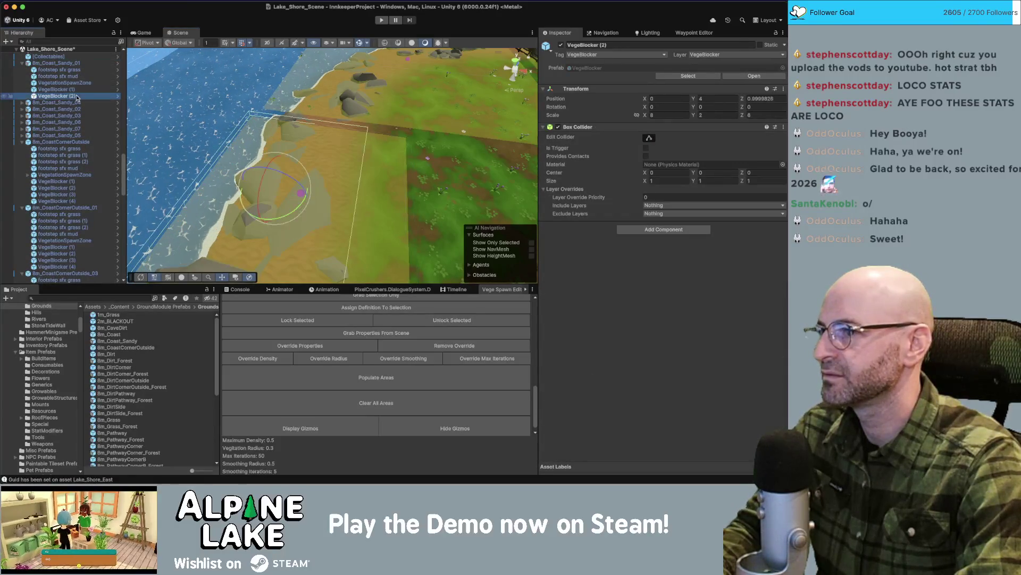
left_click(58, 89)
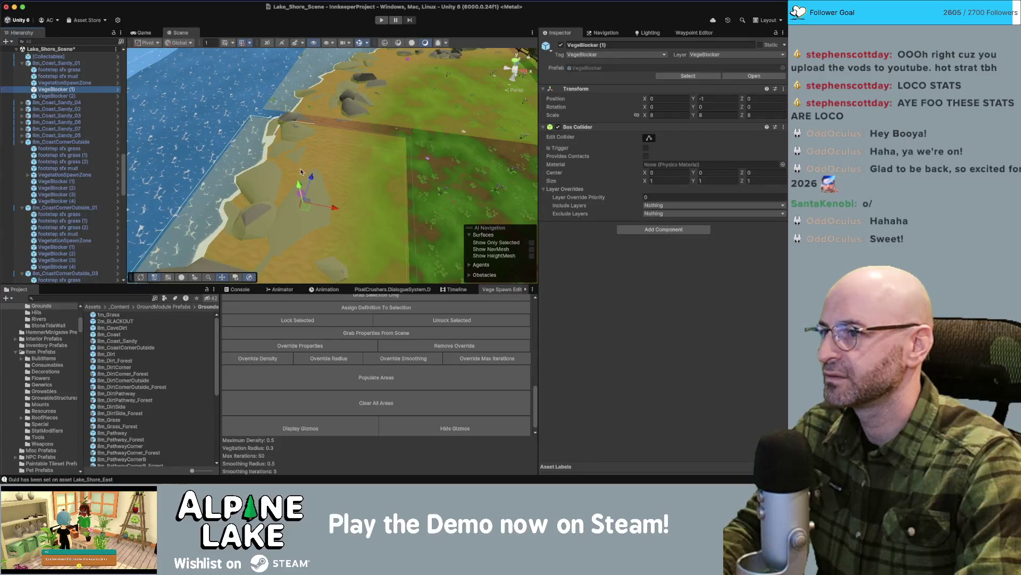
key("f")
left_click_drag(285, 139, 291, 167)
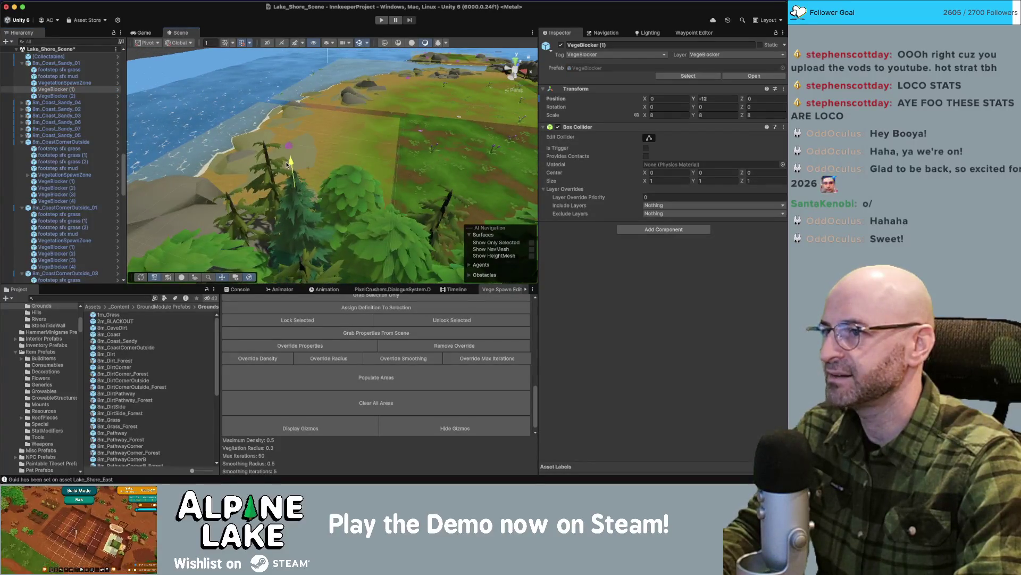
Enable Use Local Stats on the sandy tile's VegetationSpawnZone.
left_click(93, 84)
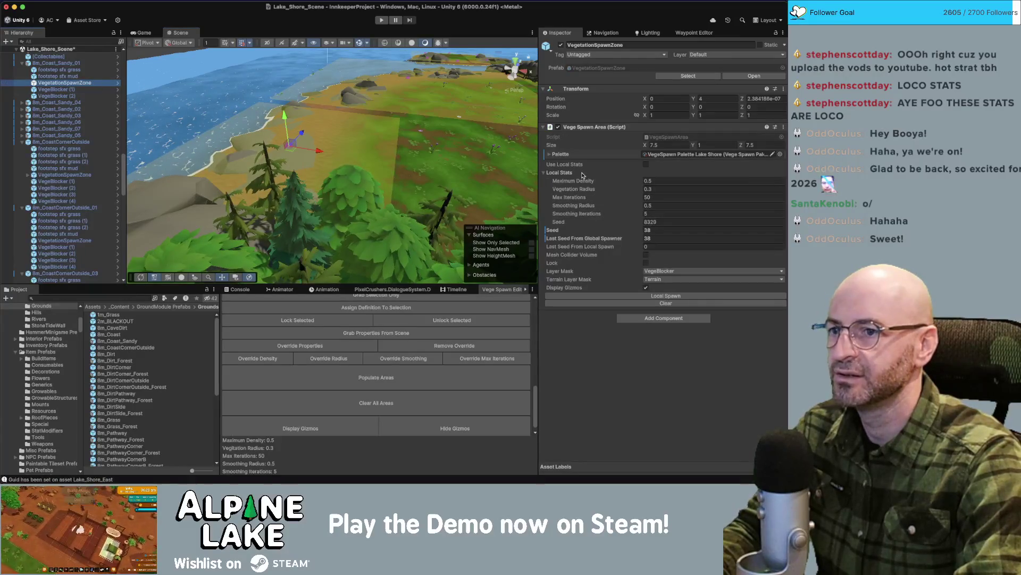
left_click(646, 164)
left_click(664, 197)
Set Max Iterations to 200 and respawn the sandy tile's vegetation.
type("100")
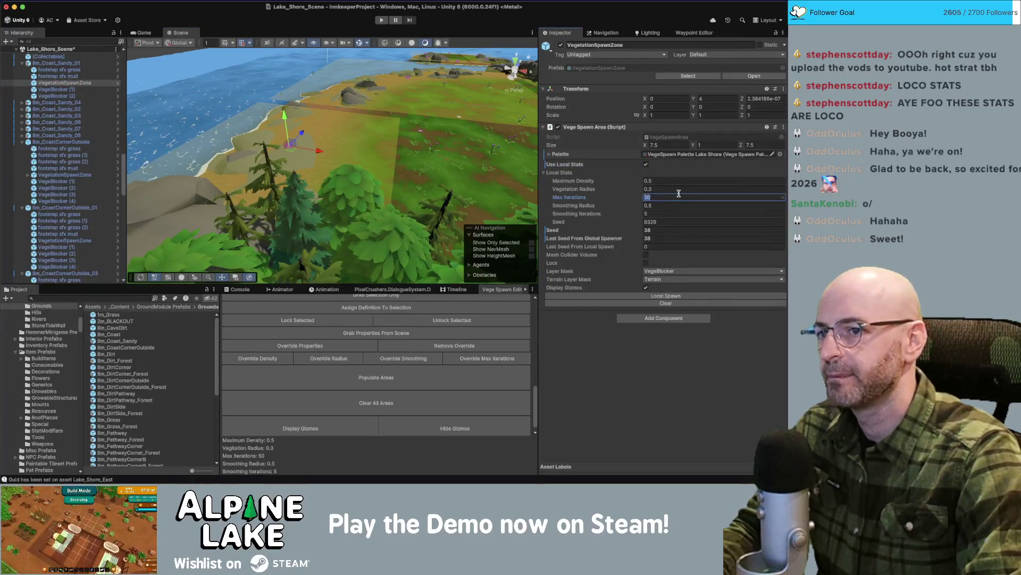
key("BackSpace")
key("BackSpace")
key("BackSpace")
type("200")
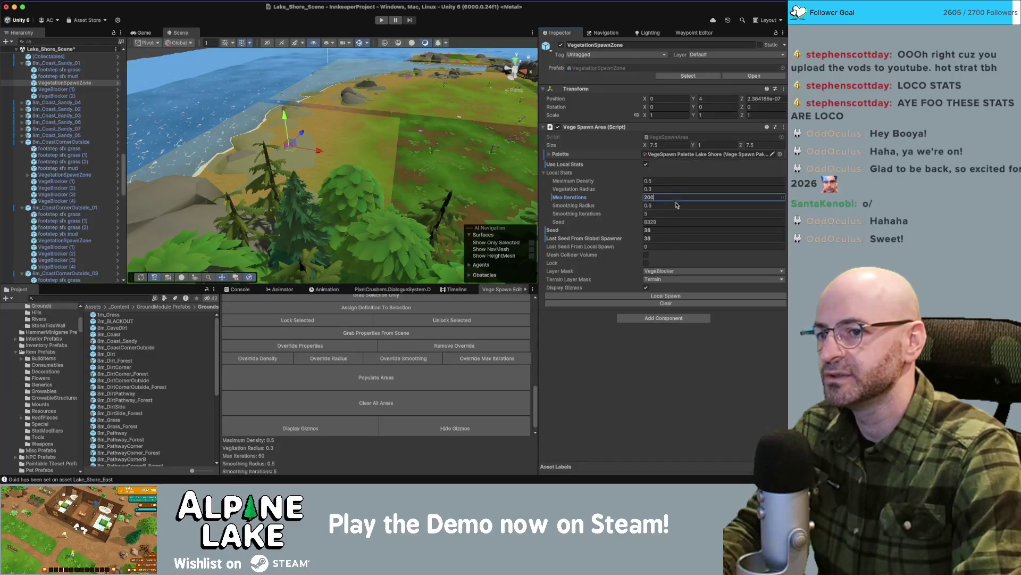
left_click(661, 294)
Orbit and frame the Scene view to inspect the new vegetation along the sandy shoreline.
scroll(372, 171, "up", 5)
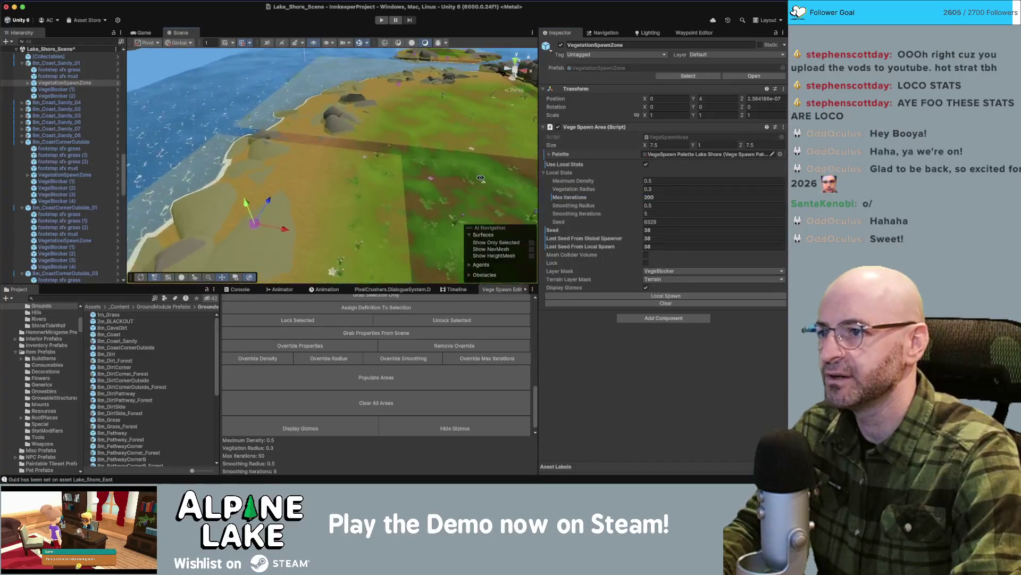
mouse_move(372, 171)
left_mouse_down()
mouse_move(384, 204)
mouse_move(466, 198)
mouse_move(378, 129)
mouse_move(336, 165)
left_mouse_up()
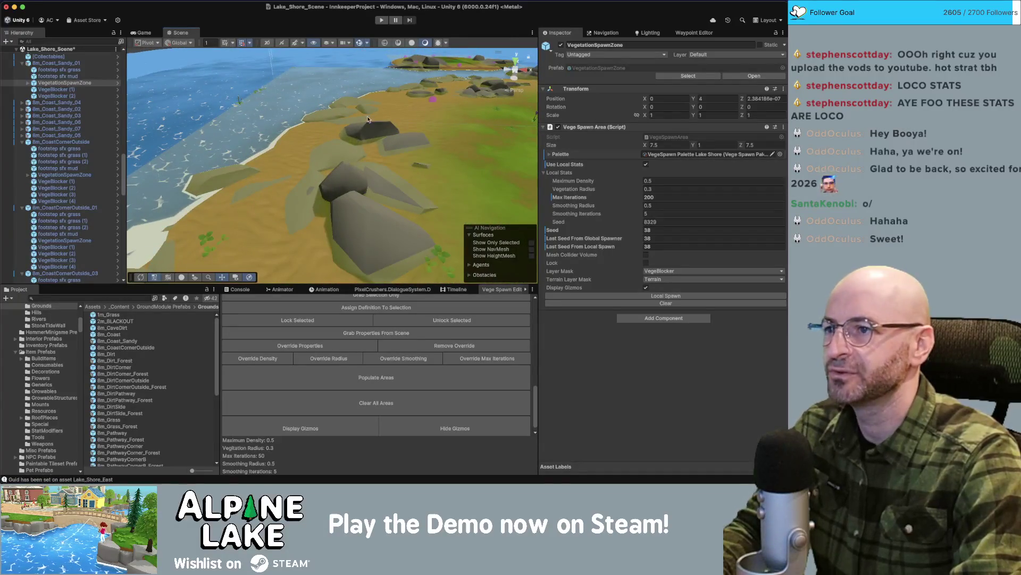
key("f")
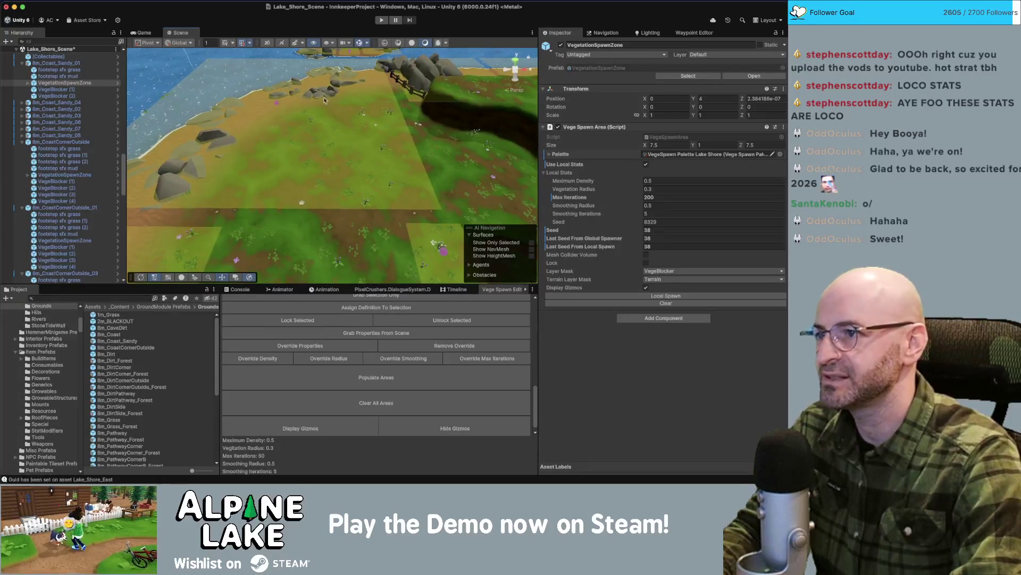
left_click_drag(322, 105, 346, 58)
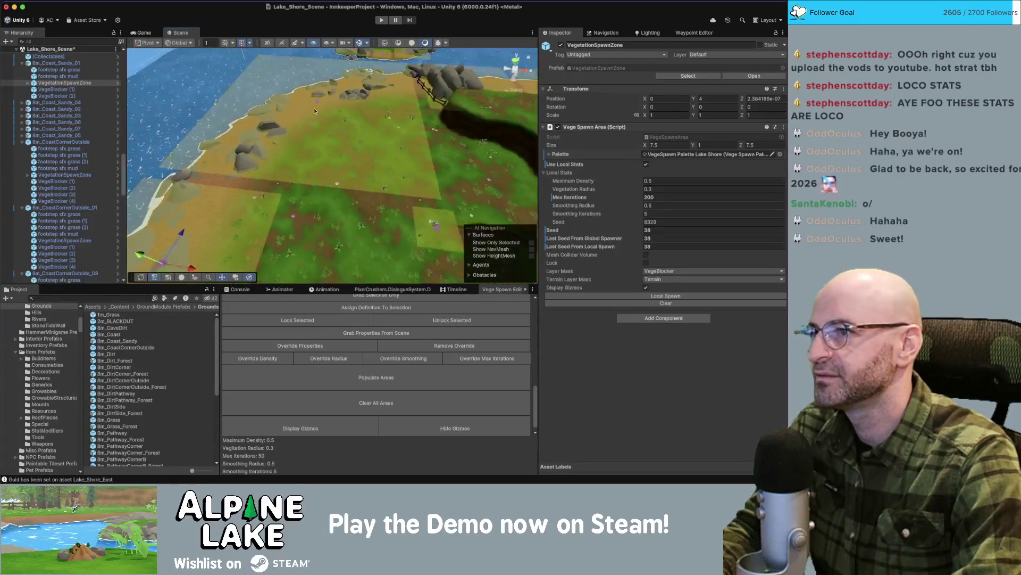
scroll(404, 85, "up", 10)
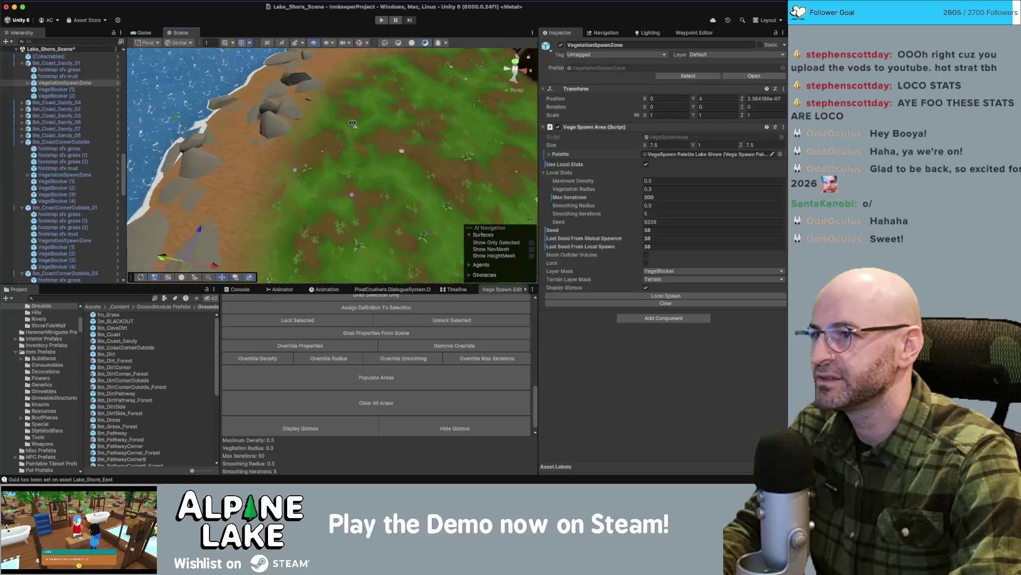
scroll(408, 79, "down", 10)
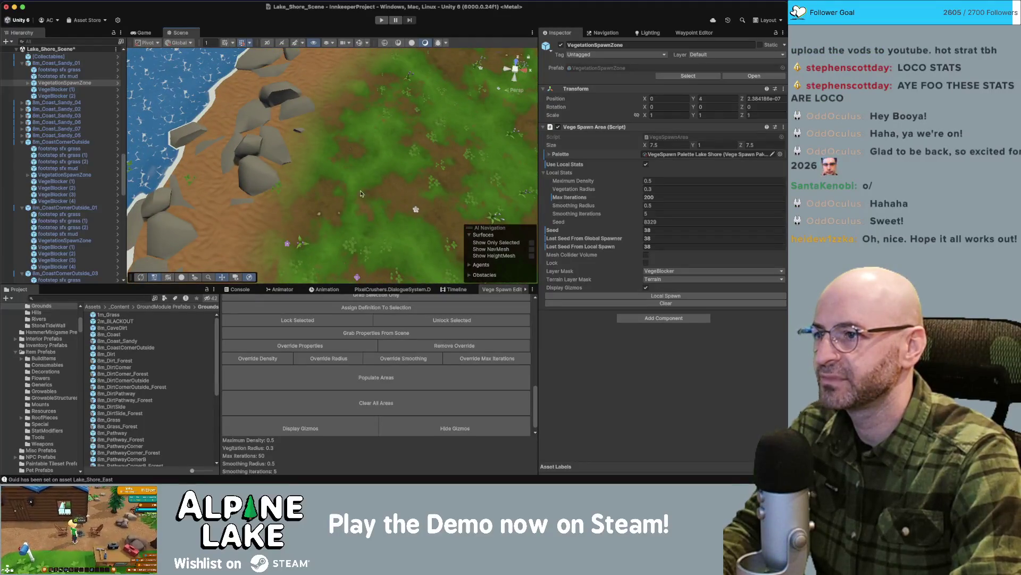
mouse_move(335, 195)
left_mouse_down()
mouse_move(405, 143)
mouse_move(269, 137)
left_mouse_up()
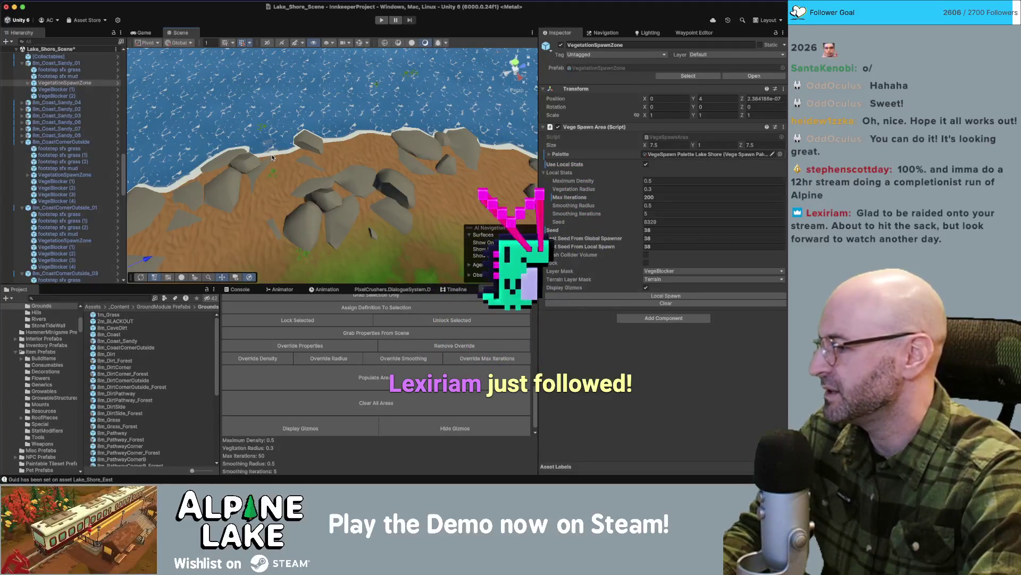
key("f")
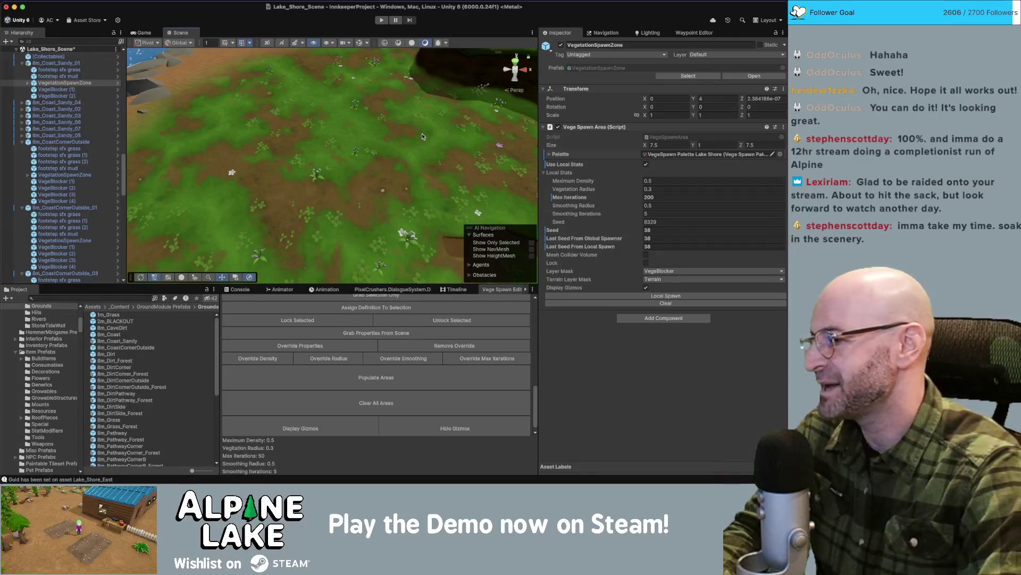
mouse_move(340, 63)
left_mouse_down()
mouse_move(251, 84)
mouse_move(346, 128)
left_mouse_up()
Widen the coast corner tile's VegeBlocker (2) to Scale X 10.5608.
left_click(362, 136)
scroll(362, 136, "down", 2)
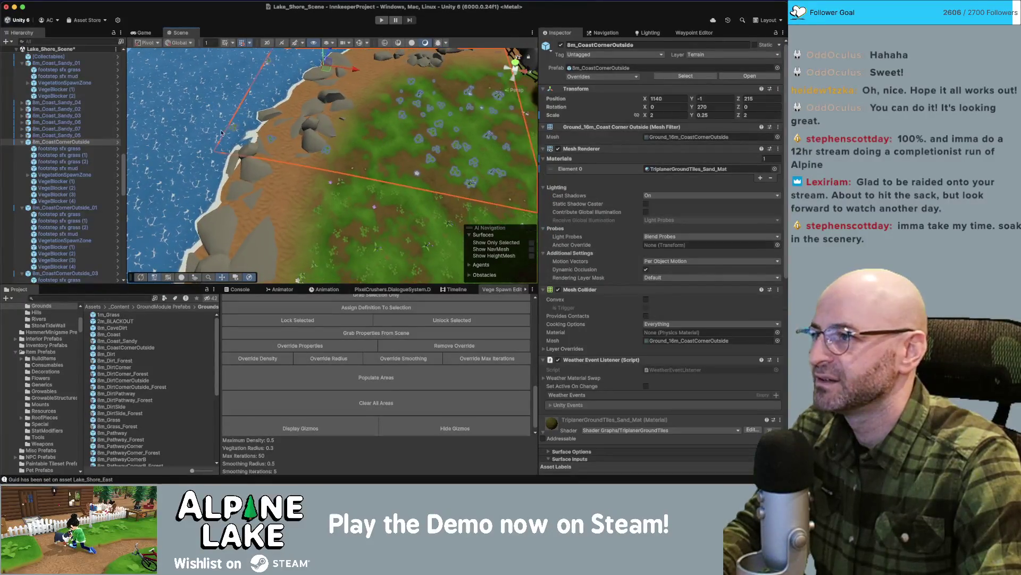
left_click(56, 182)
left_click(360, 44)
left_click(59, 188)
left_click(75, 202)
left_click(75, 183, "shift")
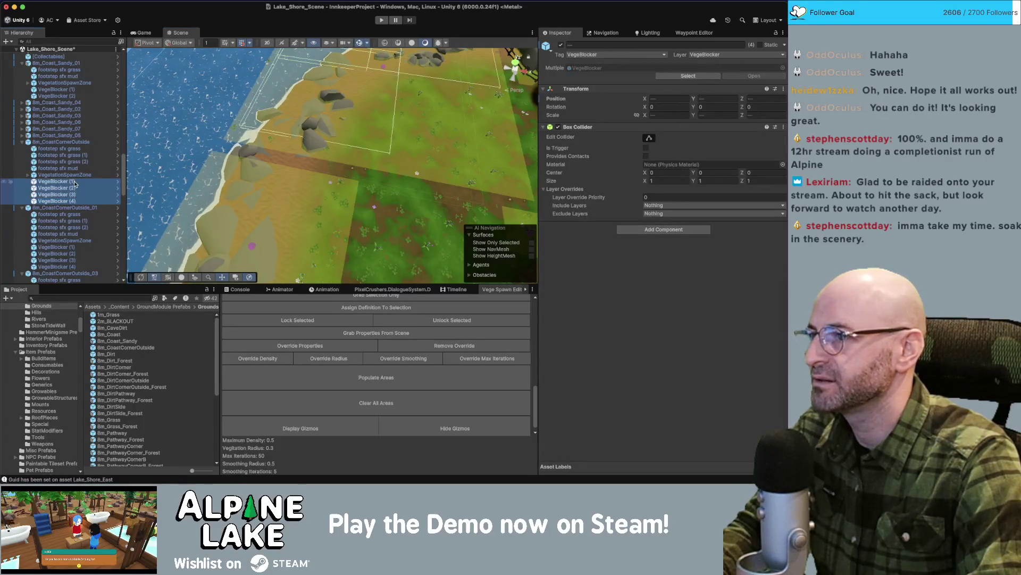
left_click(75, 184)
left_click(75, 189)
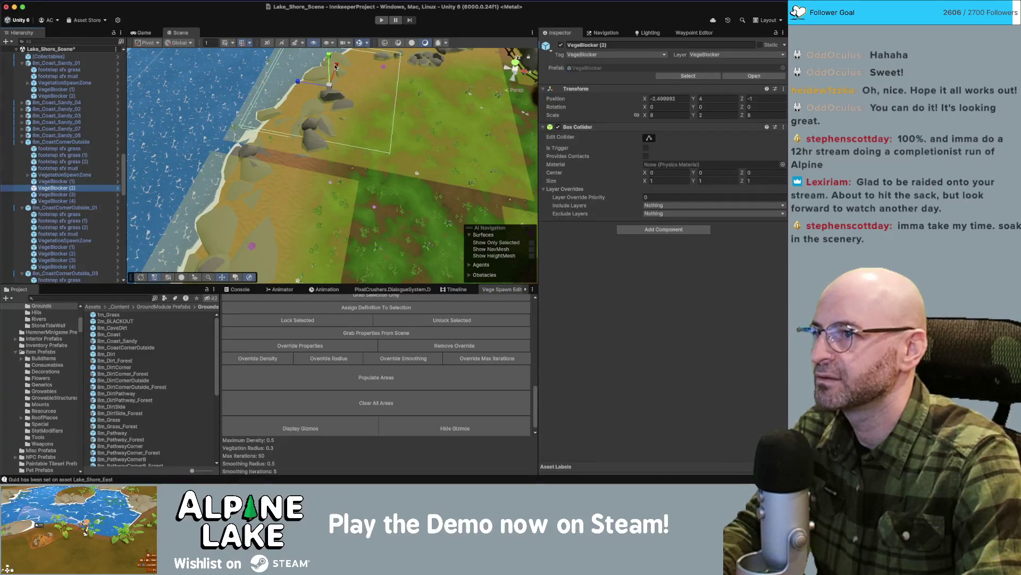
left_click(336, 66)
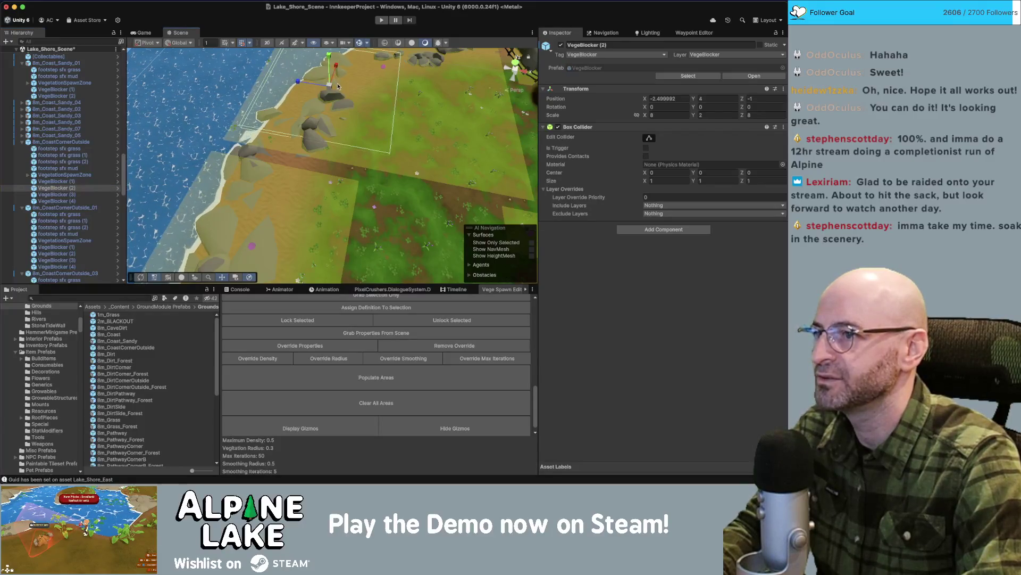
mouse_move(334, 68)
left_mouse_down()
mouse_move(344, 56)
mouse_move(355, 113)
mouse_move(298, 155)
mouse_move(213, 181)
left_mouse_up()
Stretch VegeBlocker (3) to Scale Z 9.396 and respawn the tile's vegetation with Local Spawn.
left_click(80, 201)
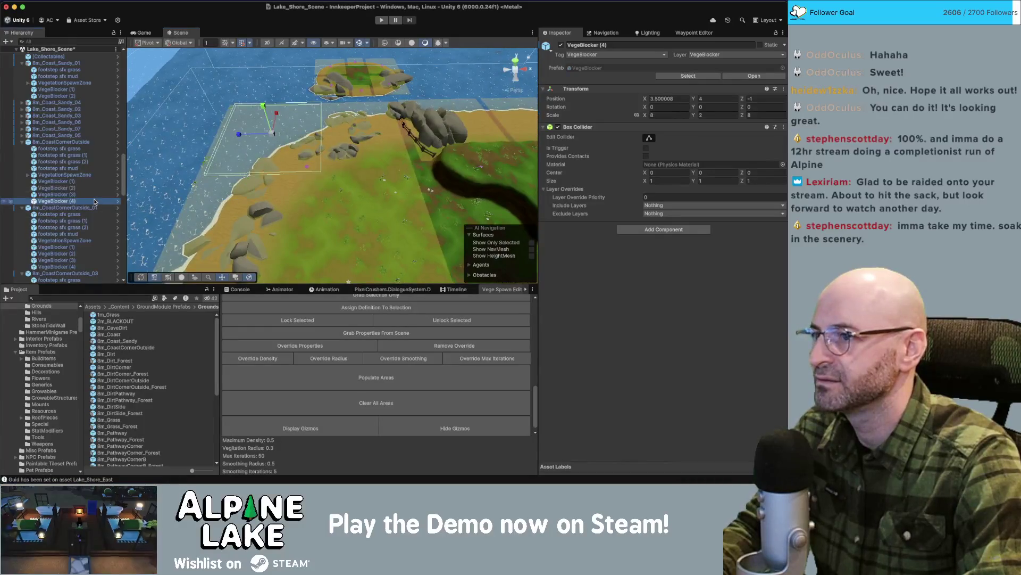
left_click(94, 195)
mouse_move(305, 143)
left_mouse_down()
mouse_move(287, 144)
mouse_move(333, 202)
mouse_move(372, 208)
left_mouse_up()
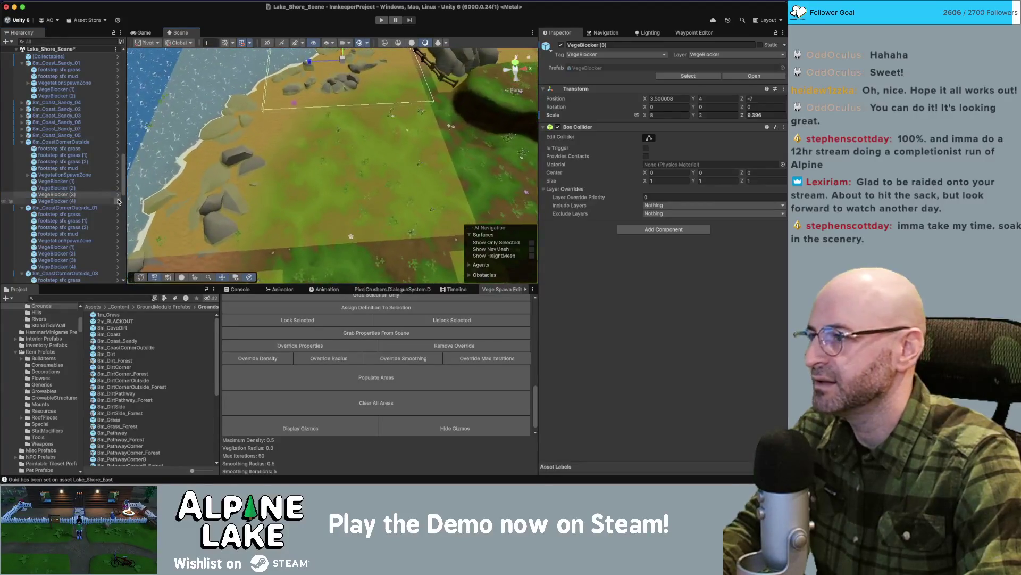
left_click(470, 212)
left_click(666, 296)
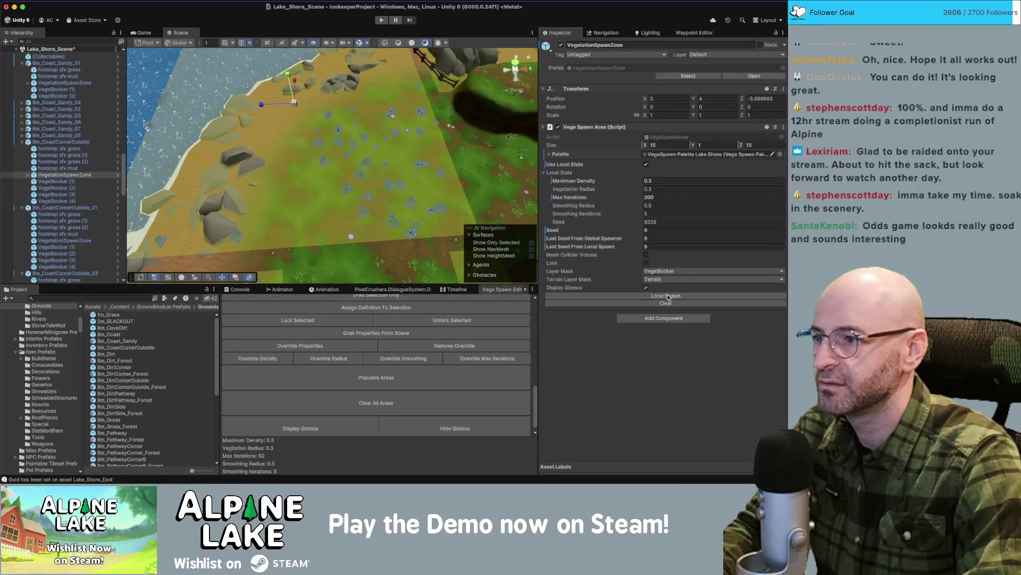
left_click_drag(282, 193, 231, 168)
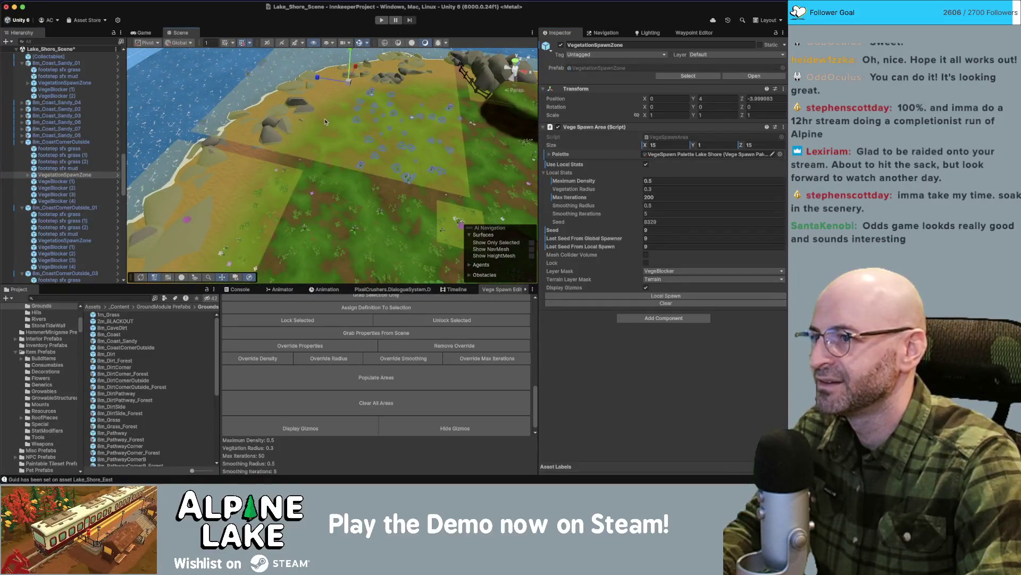
Shift VegeBlocker (2) to X -2.5, Z -0.04, keeping Y at 4.
left_click(53, 181)
left_click(69, 201, "shift")
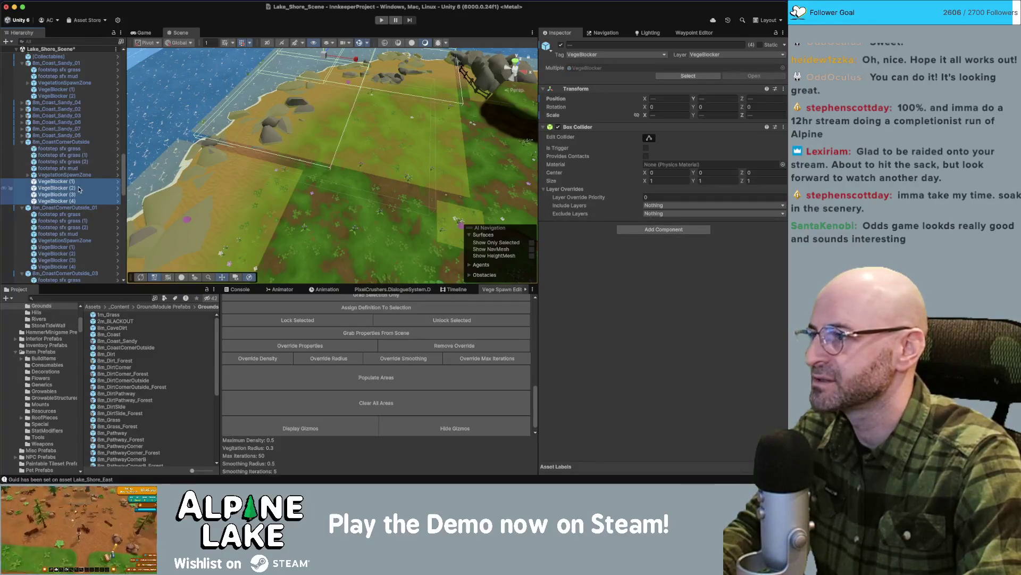
left_click(78, 191)
left_click_drag(267, 90, 299, 97)
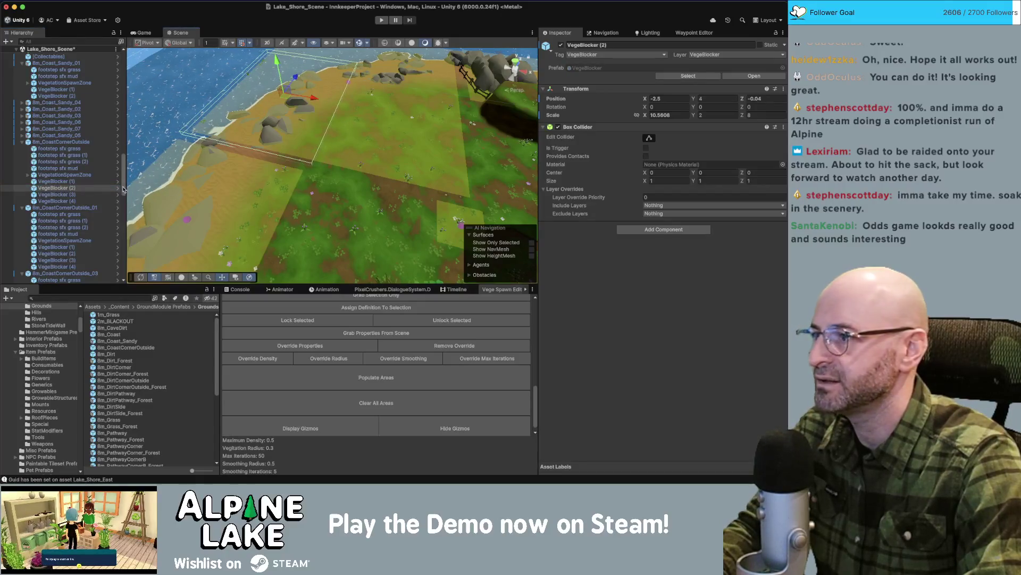
left_click(65, 174)
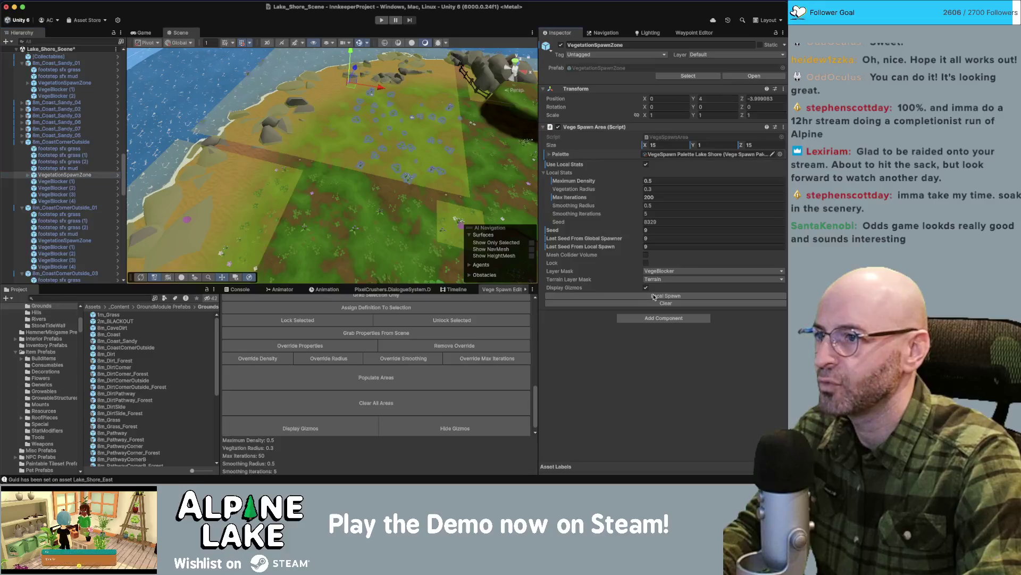
Set the spawn zone's Maximum Density to 1 and respawn the vegetation.
left_click_drag(383, 160, 397, 163)
scroll(397, 163, "down", 5)
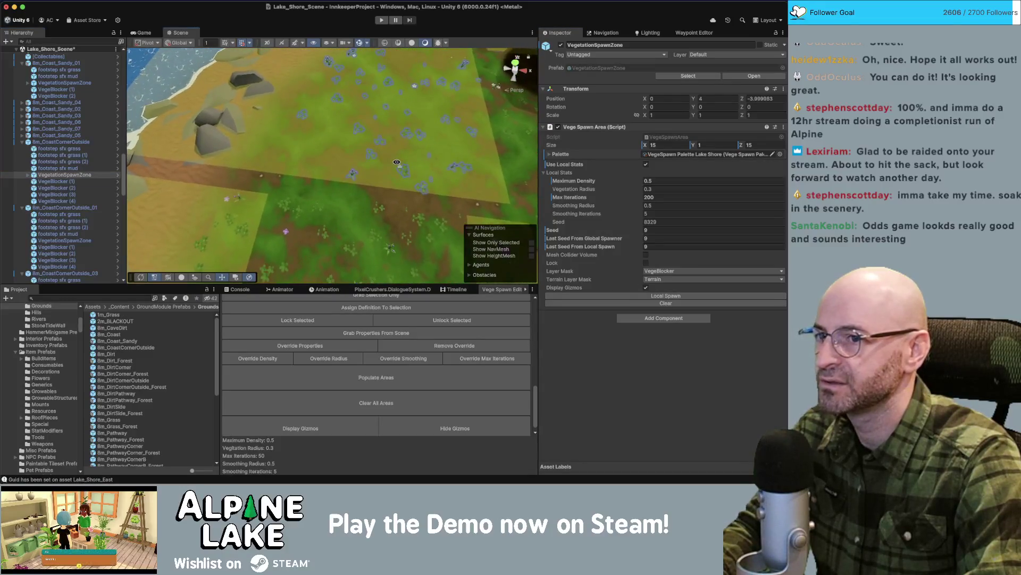
left_click(648, 206)
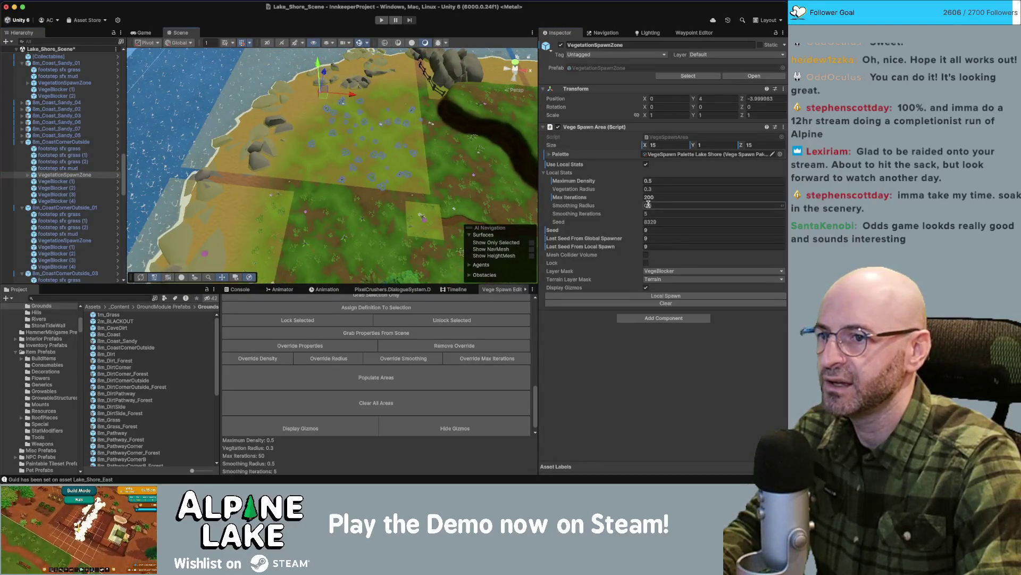
left_click(660, 181)
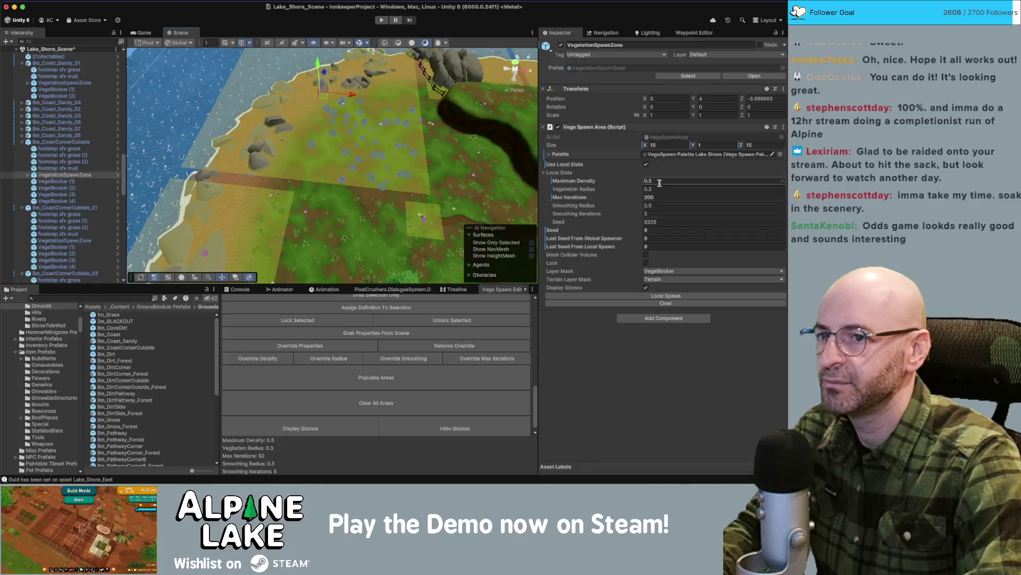
left_click(654, 296)
Give the VegetationSpawnZone a new seed and respawn its grass and flowers.
left_click_drag(357, 154, 366, 152)
scroll(366, 152, "up", 5)
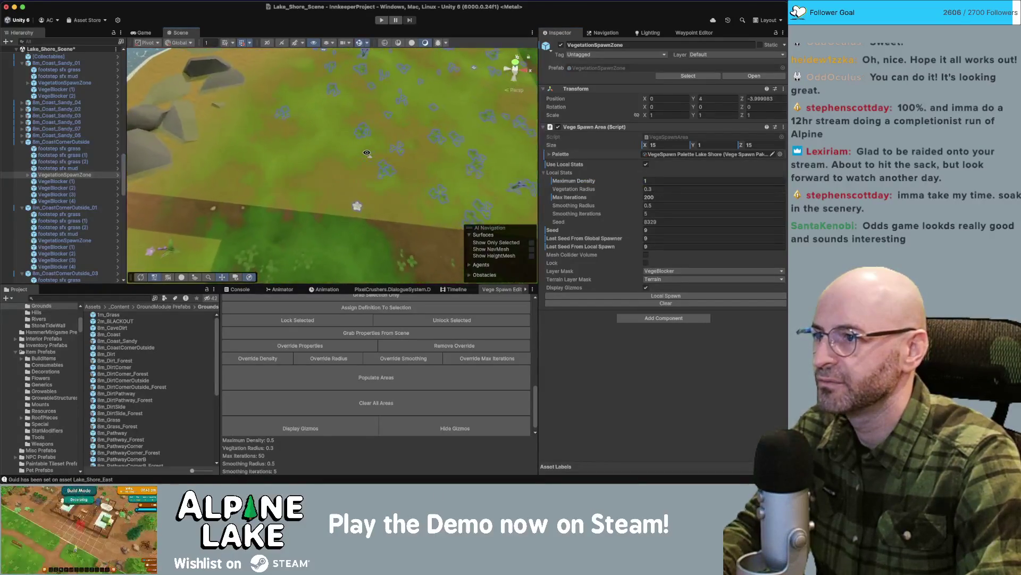
left_click(342, 215)
mouse_move(334, 230)
left_mouse_down()
mouse_move(384, 199)
mouse_move(314, 196)
mouse_move(298, 175)
mouse_move(203, 181)
left_mouse_up()
left_click(70, 174)
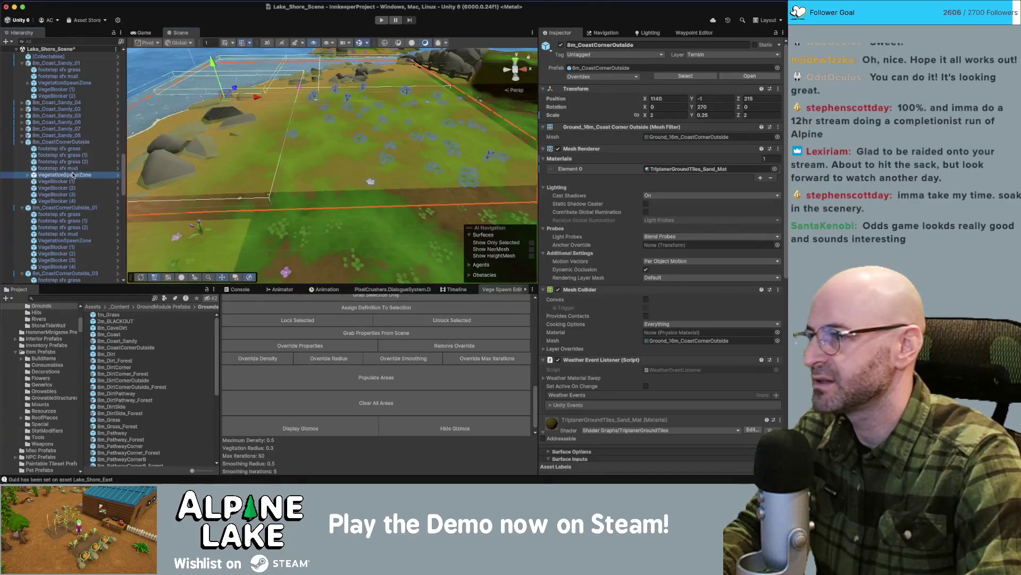
key("f")
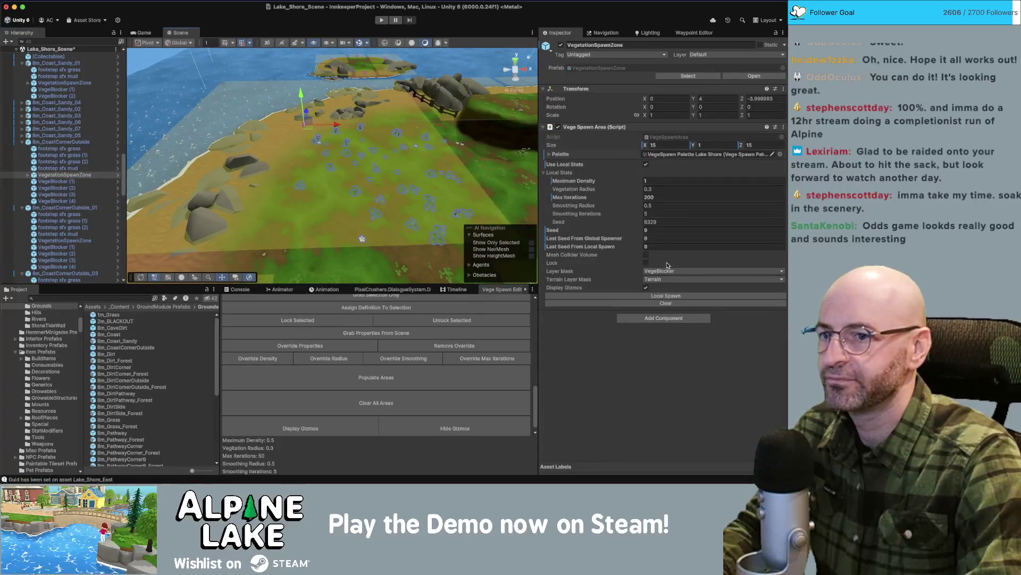
left_click(658, 223)
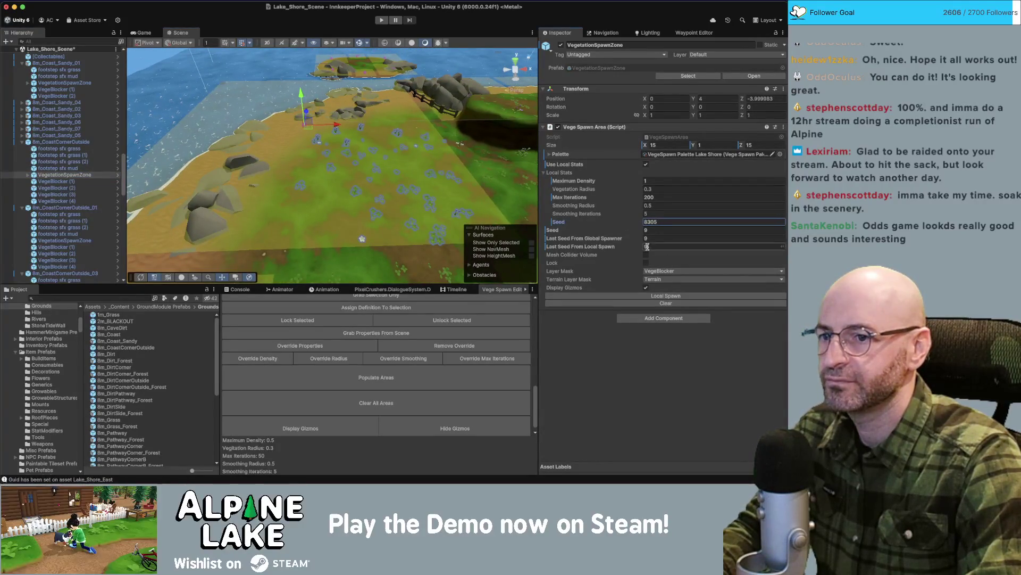
left_click(659, 296)
left_click(660, 296)
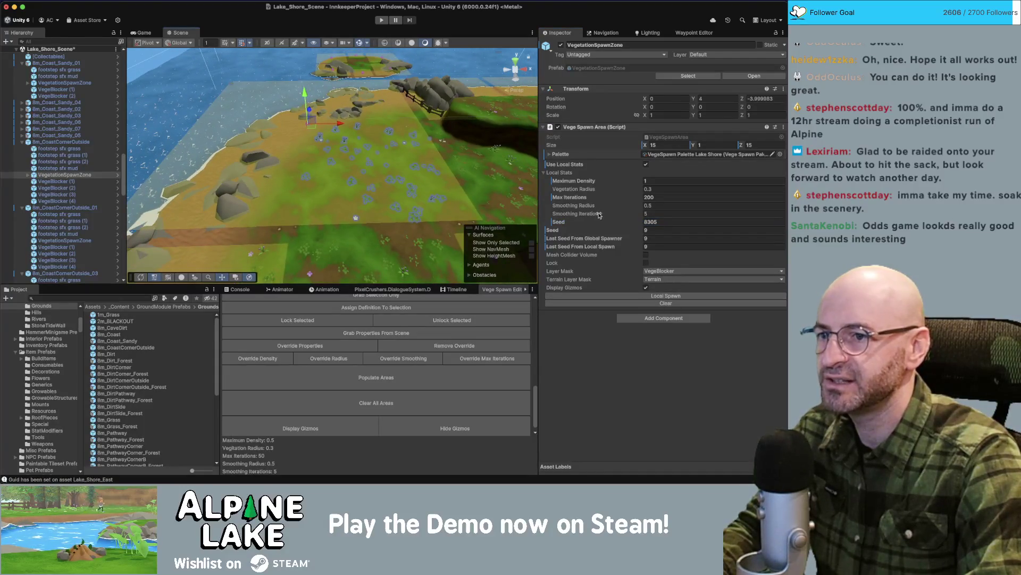
left_click_drag(636, 222, 681, 224)
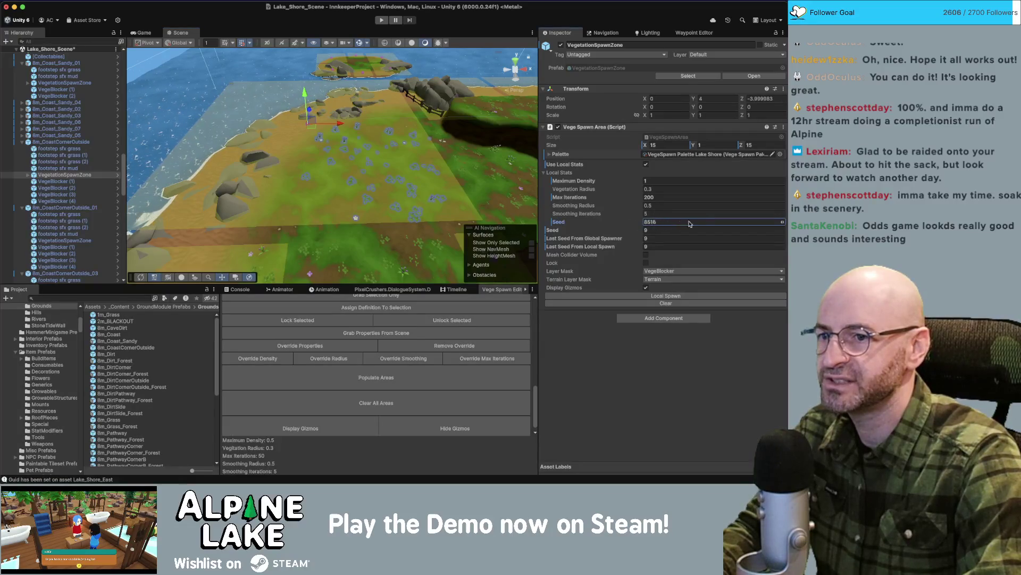
left_click(668, 296)
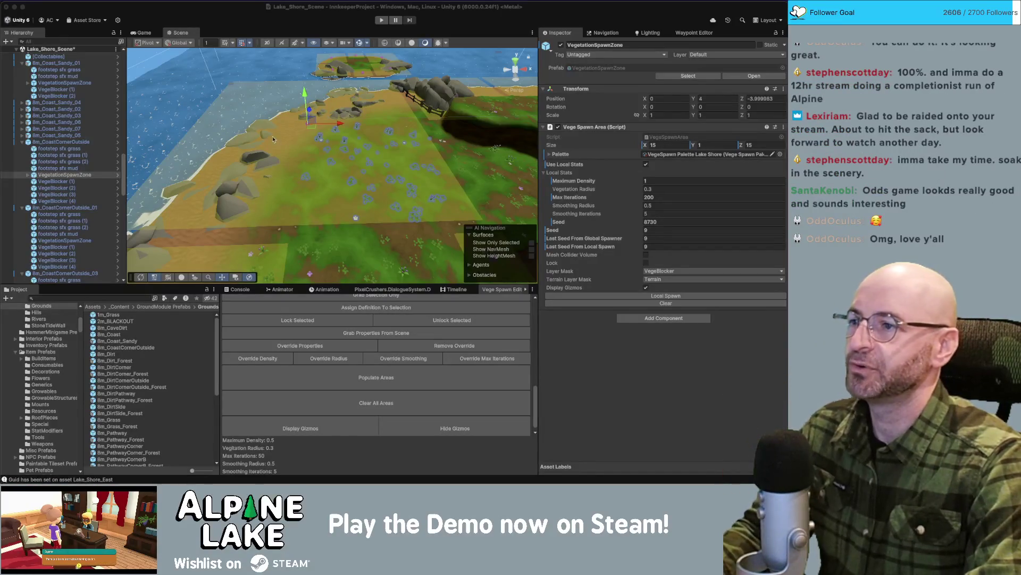
Orbit the Scene view to inspect the respawned grass and flowers on the coast corner.
left_click_drag(319, 156, 352, 151)
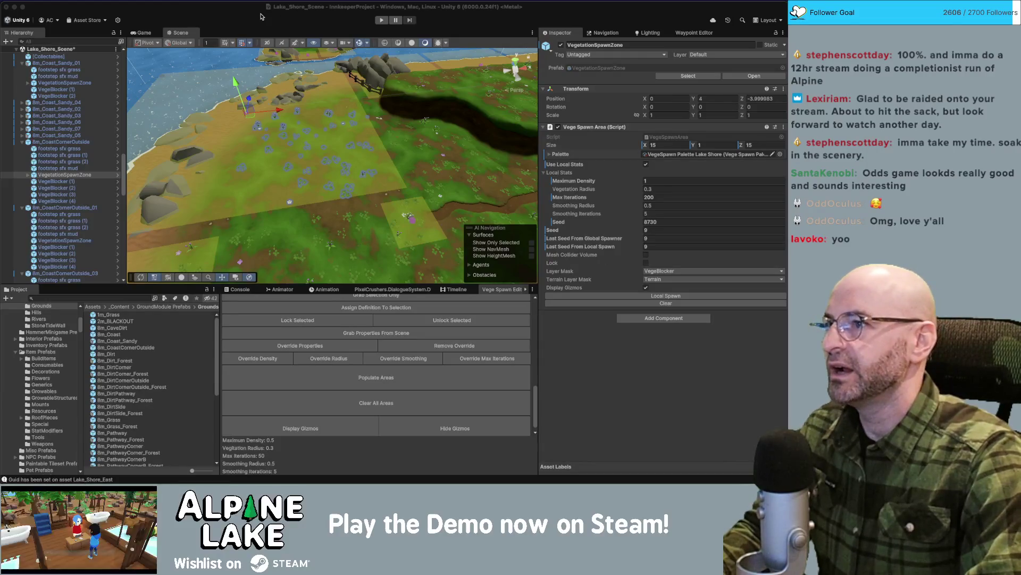
Collapse the coast tile groups and expand Lake_Shore_Scene's Terrain and Decoration hierarchy.
mouse_move(309, 98)
left_mouse_down()
mouse_move(202, 138)
mouse_move(133, 149)
left_mouse_up()
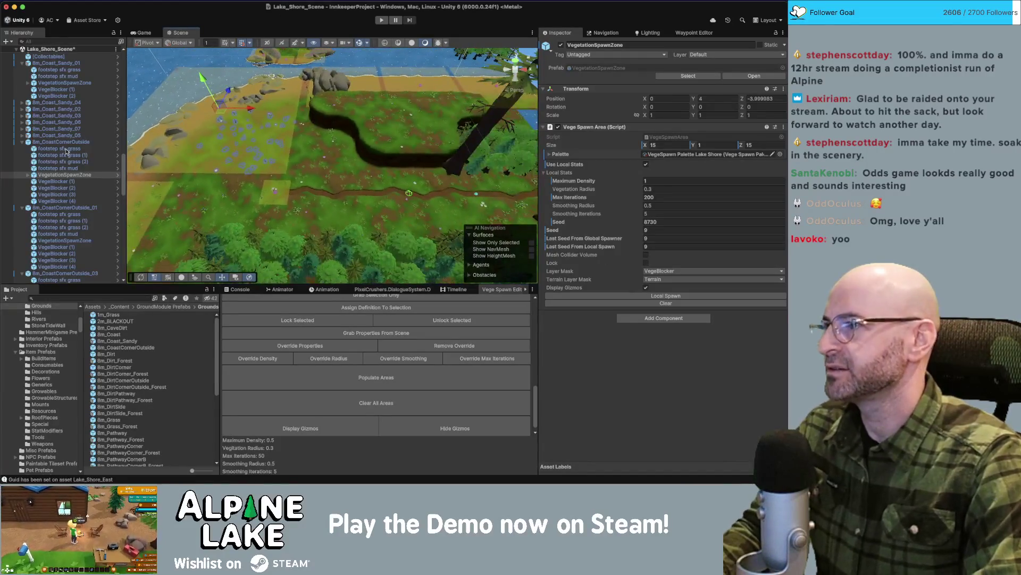
left_click(22, 142)
left_click(21, 63)
left_click(56, 62)
left_click(62, 90, "shift")
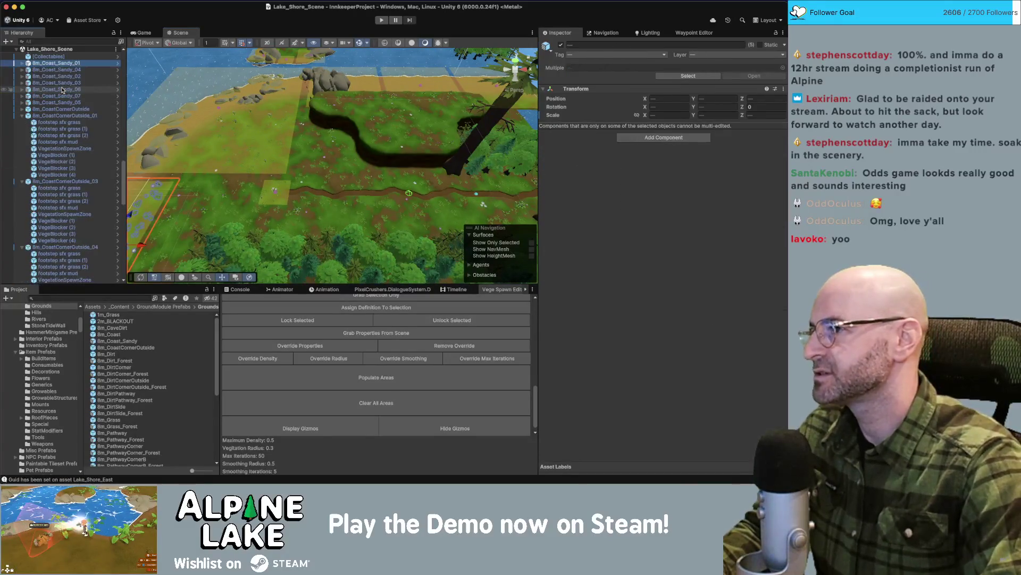
key("super+a")
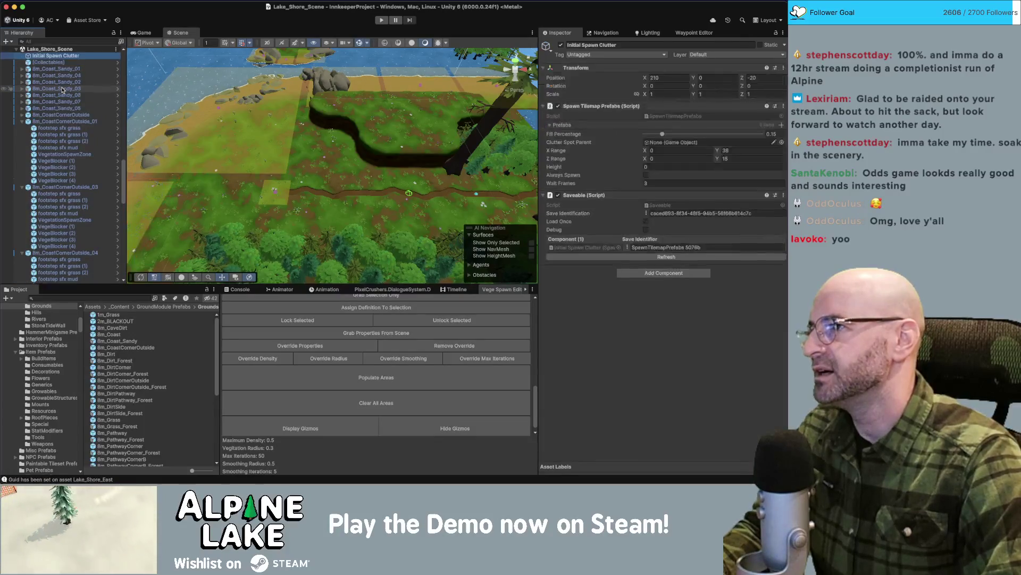
key("Left")
key("Right")
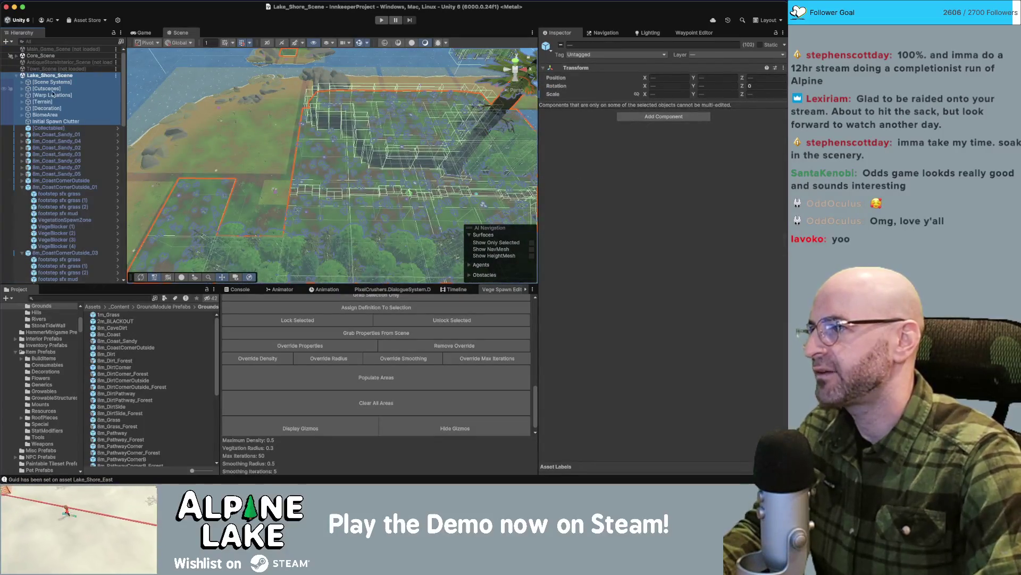
left_click(21, 96)
scroll(59, 115, "down", 5)
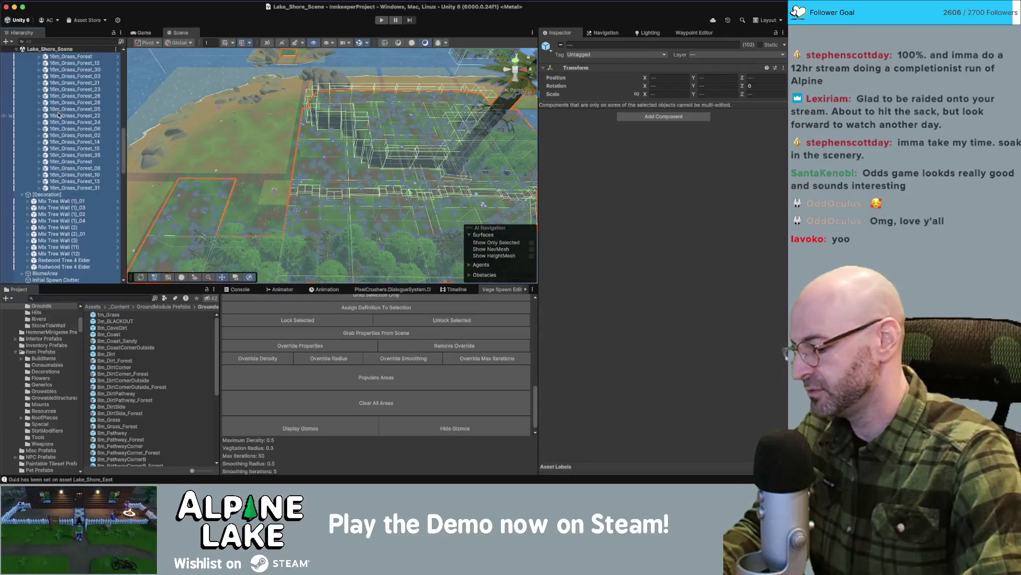
Confirm Lake_Shore_Scene is in the Build Profiles scene list, then close the window.
key("super+shift+b")
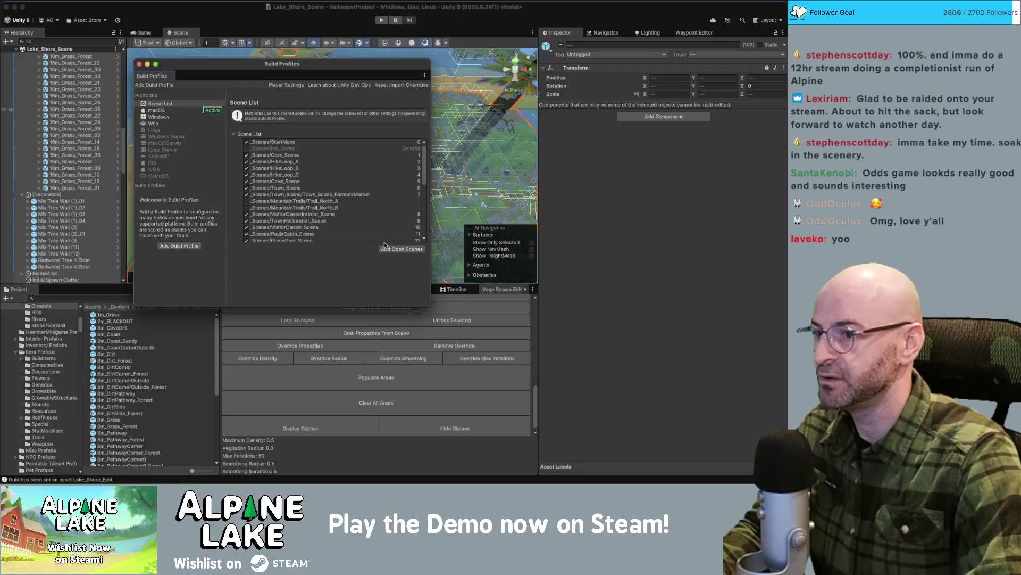
scroll(361, 212, "down", 5)
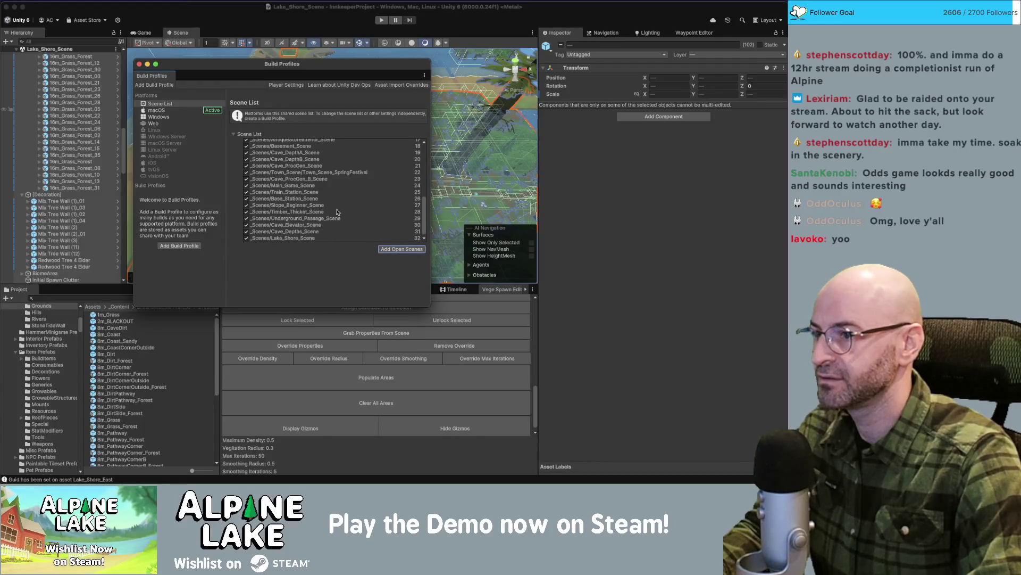
left_click(139, 64)
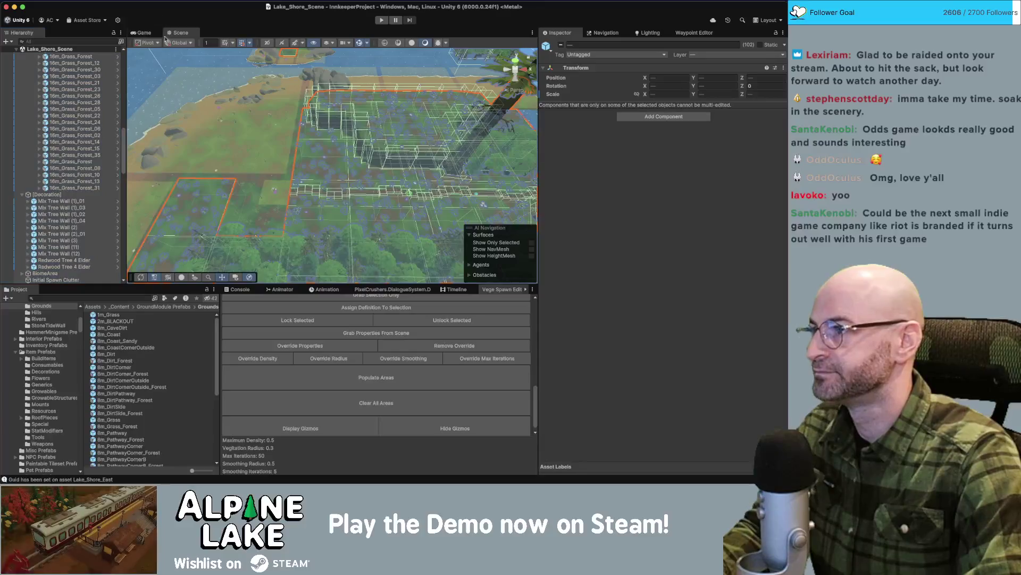
left_click_drag(173, 68, 492, 93)
left_click_drag(367, 137, 339, 147)
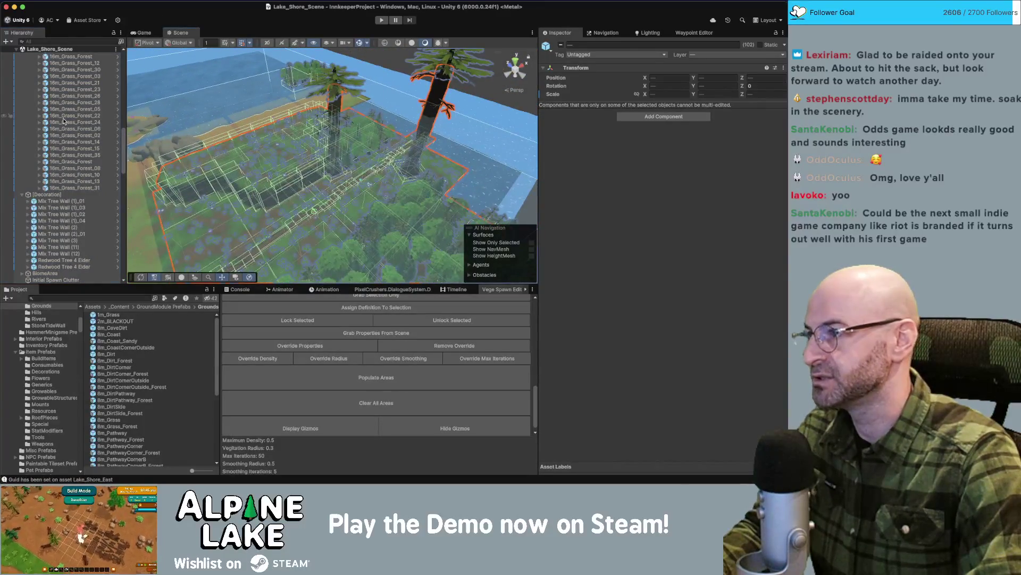
Select WarpLocation_Lake_Shore_Scene under [Warp Locations] and frame it close-up in the view.
key("Left")
key("Left")
key("Left")
key("Left")
key("Left")
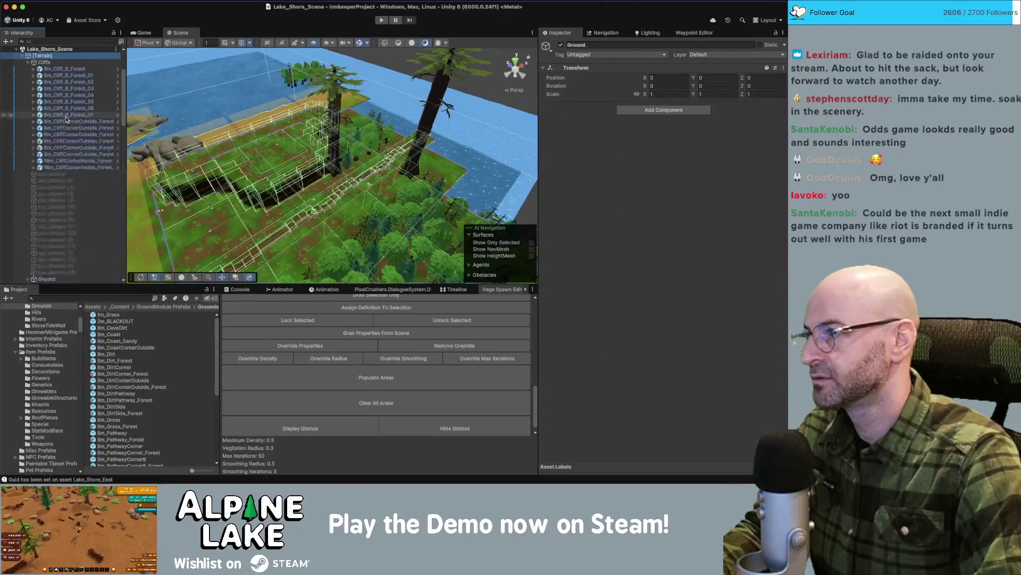
key("Down")
key("Down")
key("Down")
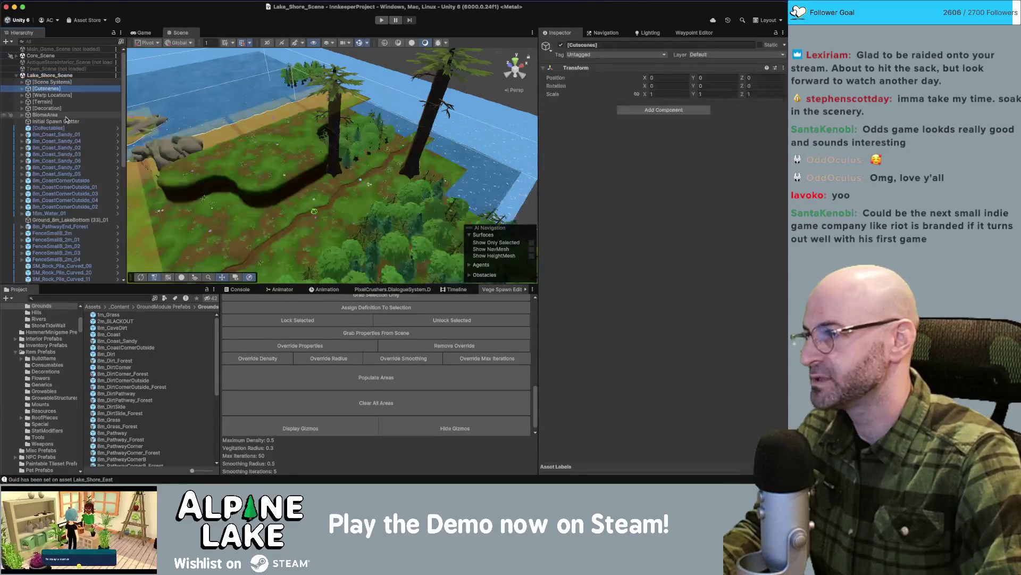
key("Right")
key("Down")
key("f")
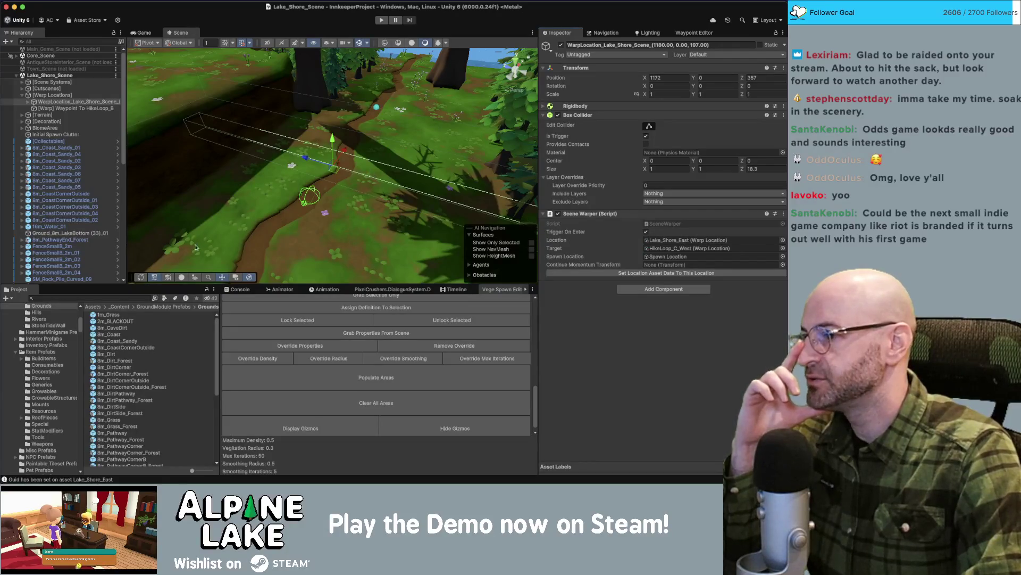
left_click(120, 299)
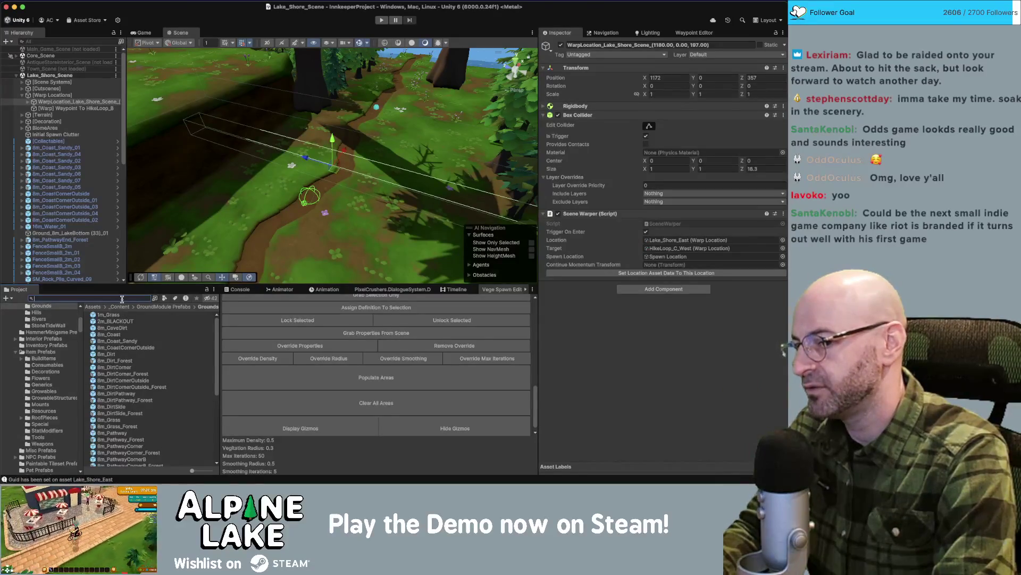
In the Location Lake Shore asset, set an adjacent location entry to Location Alpine Redwoods.
type("location la")
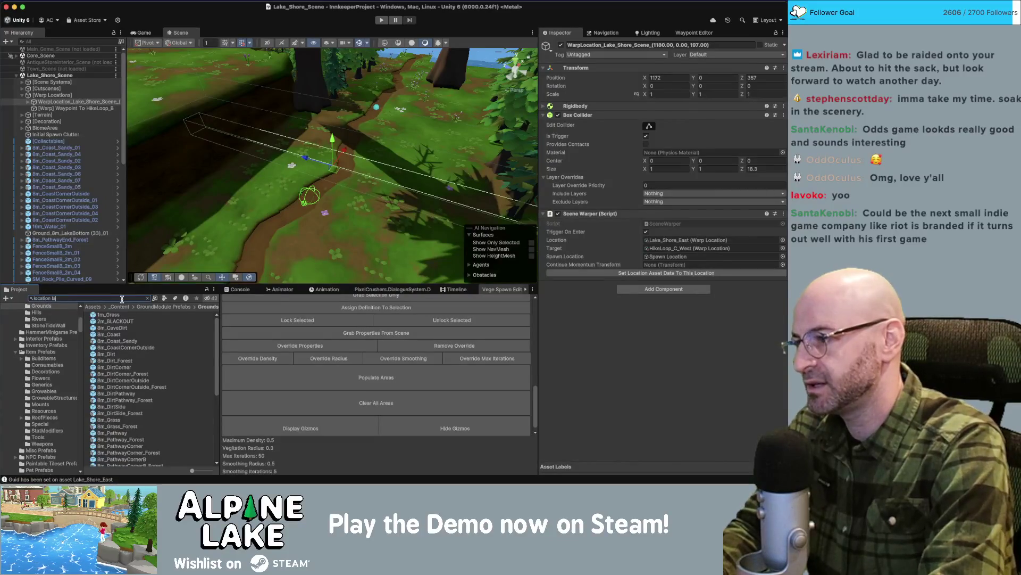
type("ke shore")
left_click(125, 315)
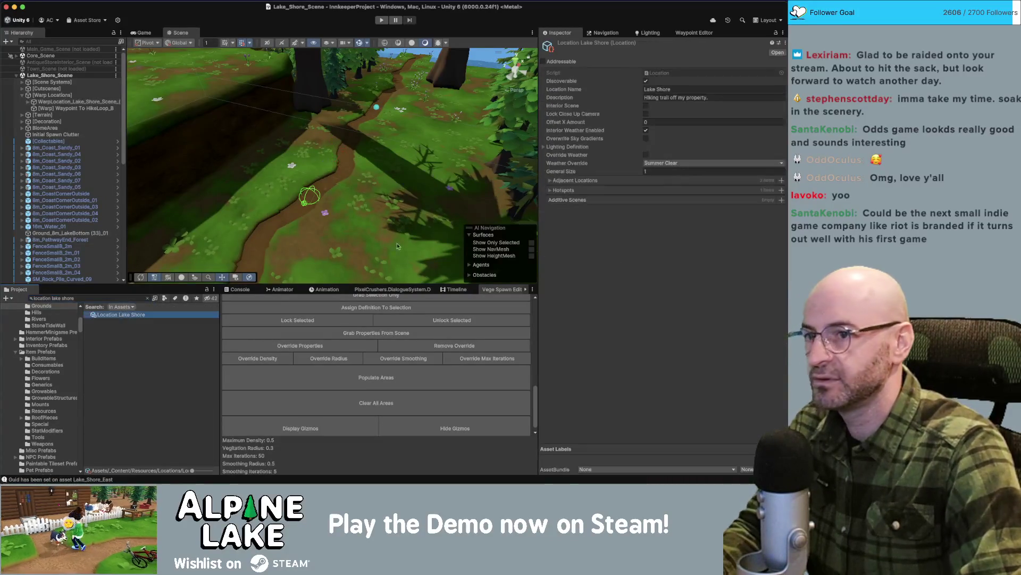
left_click(553, 181)
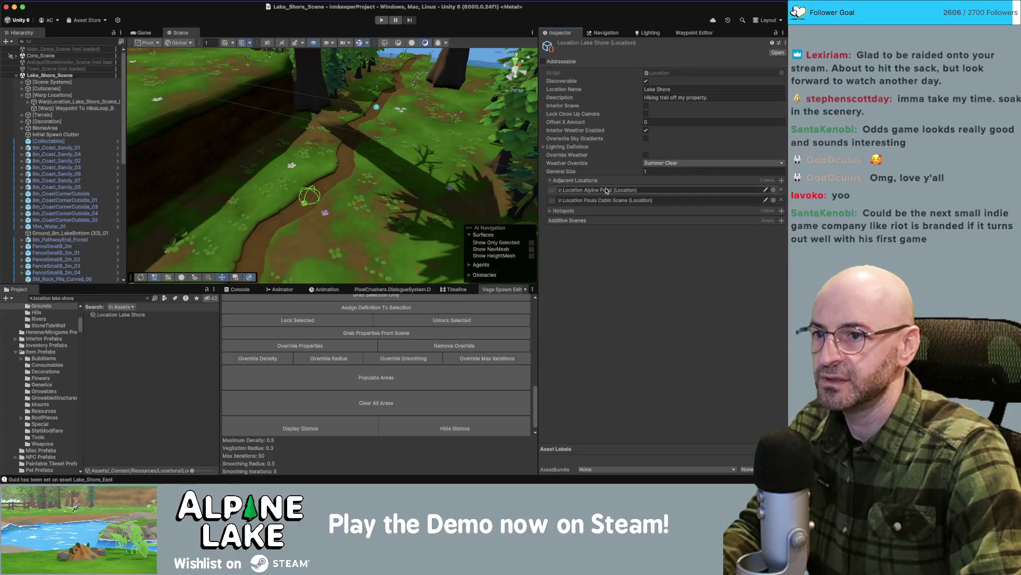
left_click(780, 191)
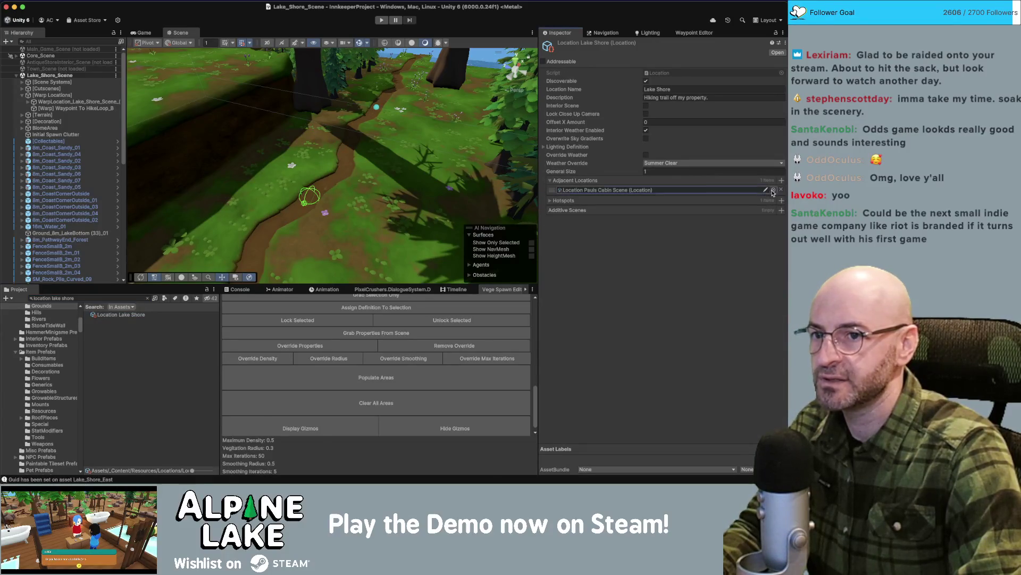
left_click(773, 190)
double_click(585, 166)
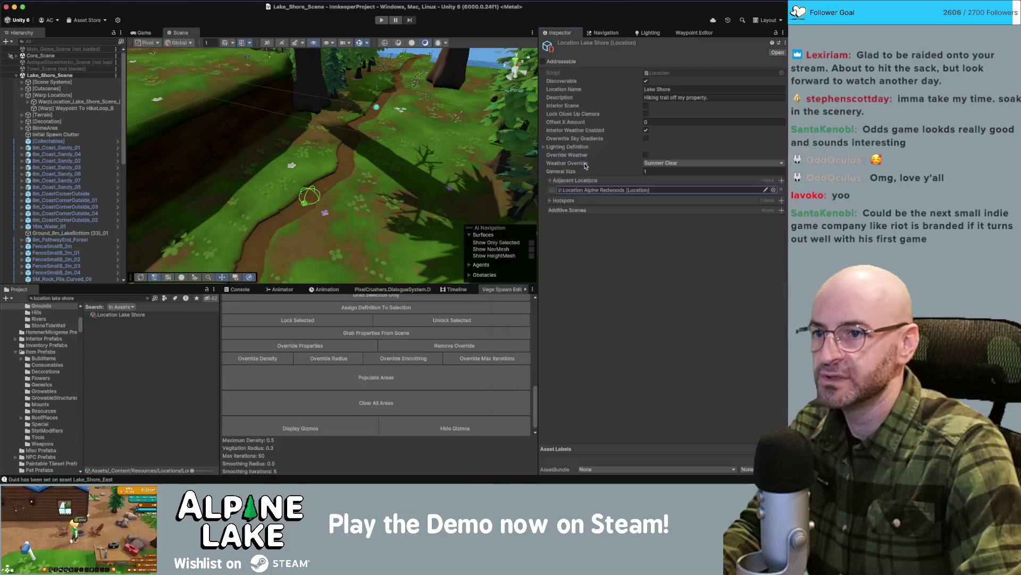
Add Location Lake Shore as Alpine Redwoods' third adjacent location.
left_click(585, 191)
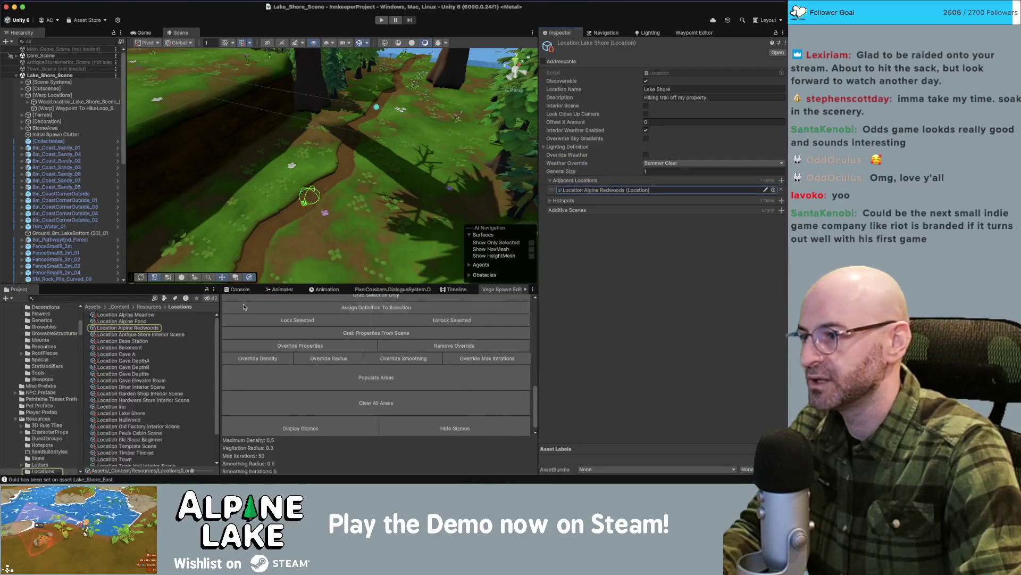
left_click(145, 328)
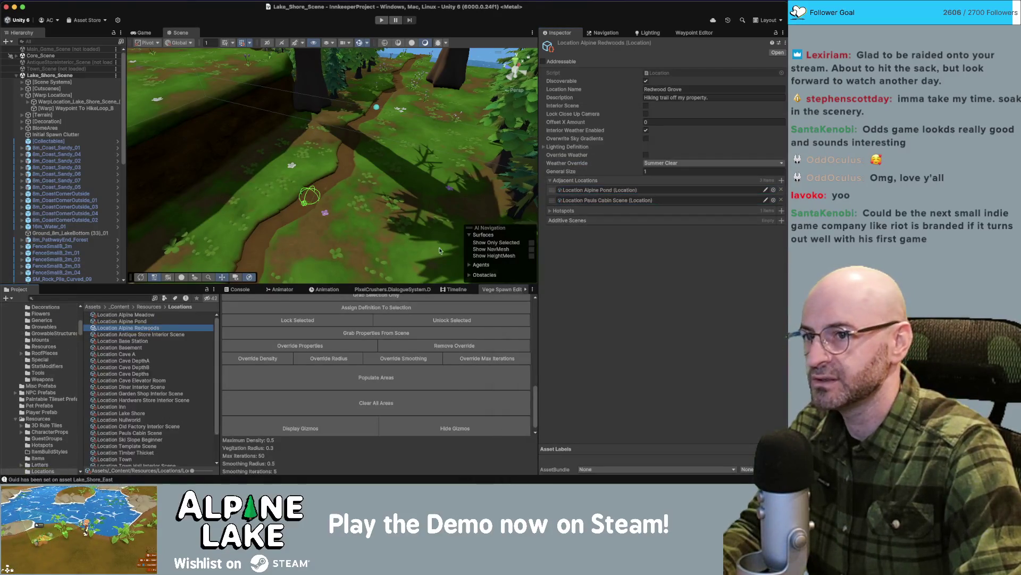
left_click(781, 181)
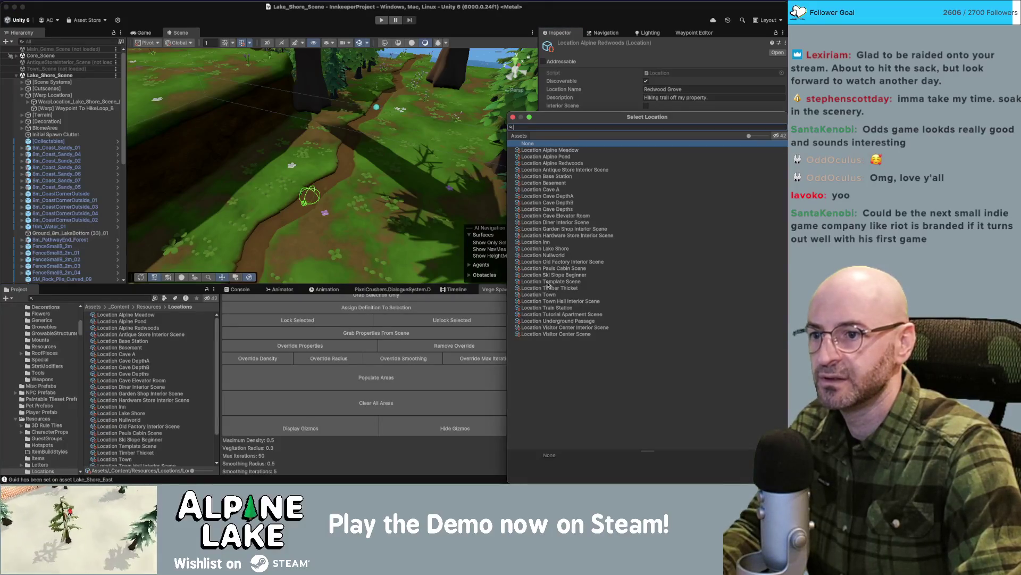
double_click(553, 249)
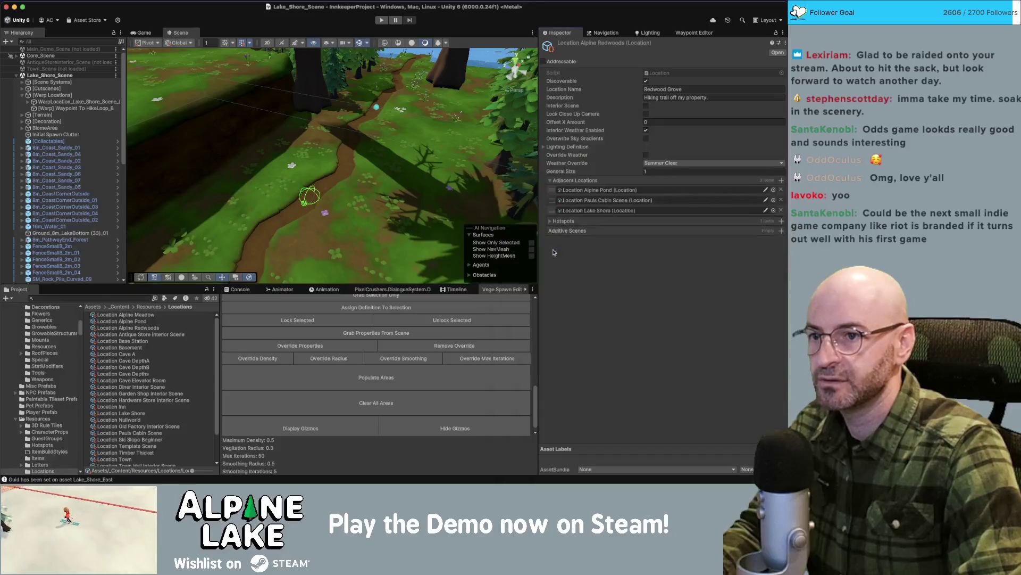
left_click_drag(232, 262, 256, 218)
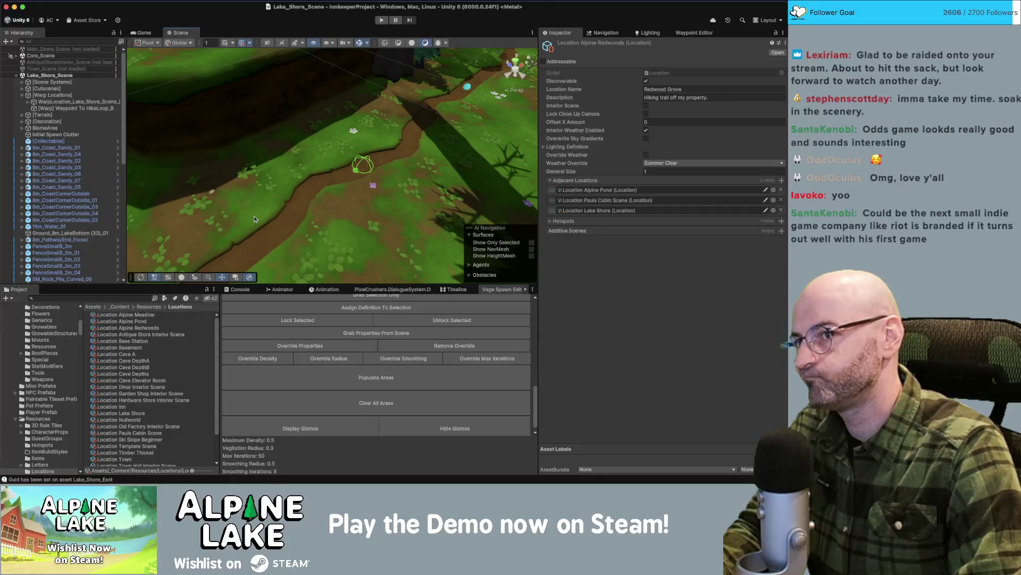
Remove the hotspot entry from the Alpine Redwoods location.
left_click(550, 221)
left_click(781, 232)
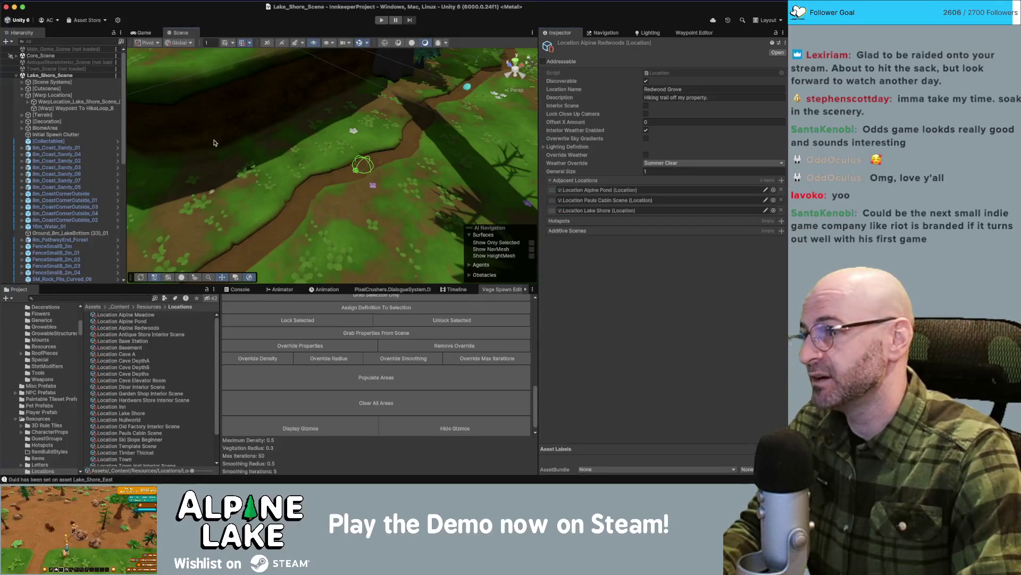
scroll(192, 149, "up", 3)
left_click_drag(194, 148, 218, 150)
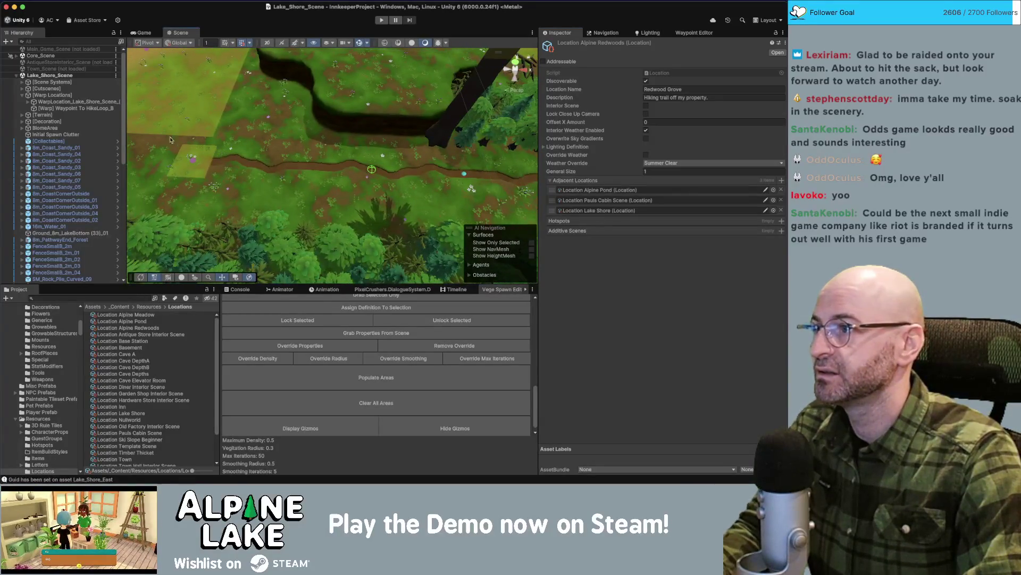
Load Main_Game_Scene, unload Lake_Shore_Scene, and start Play mode.
right_click(67, 49)
left_click(46, 74)
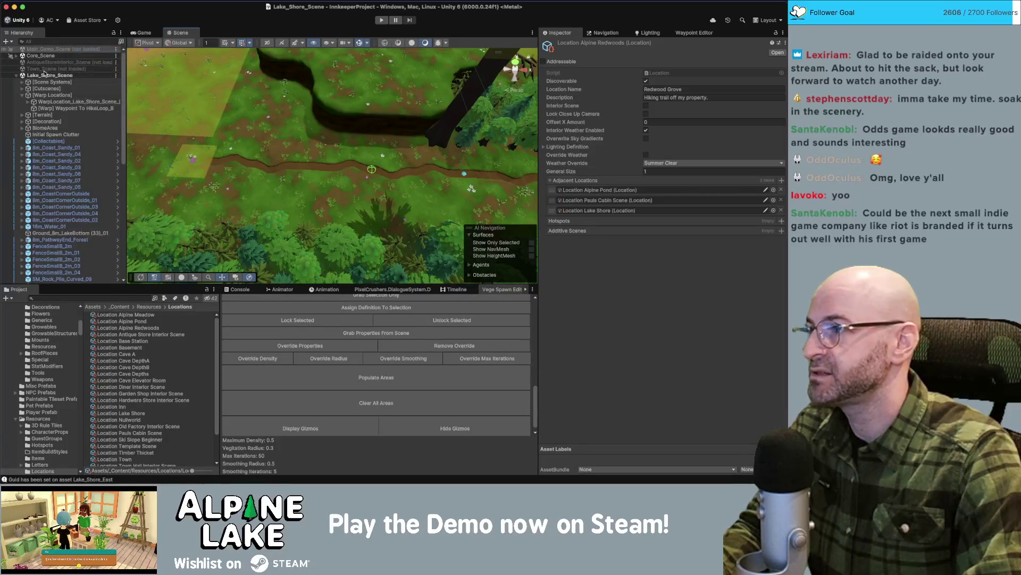
right_click(53, 187)
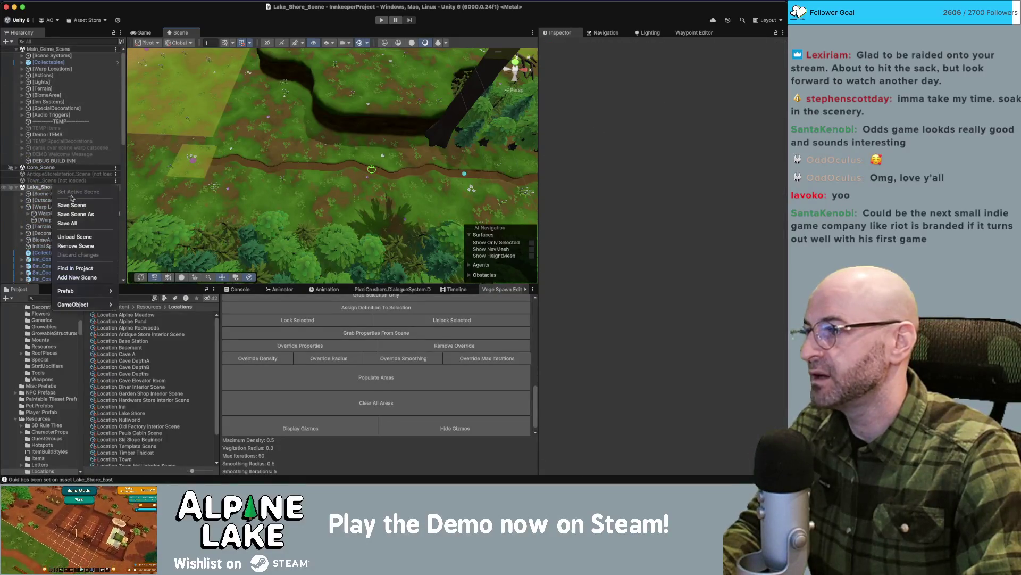
left_click(71, 237)
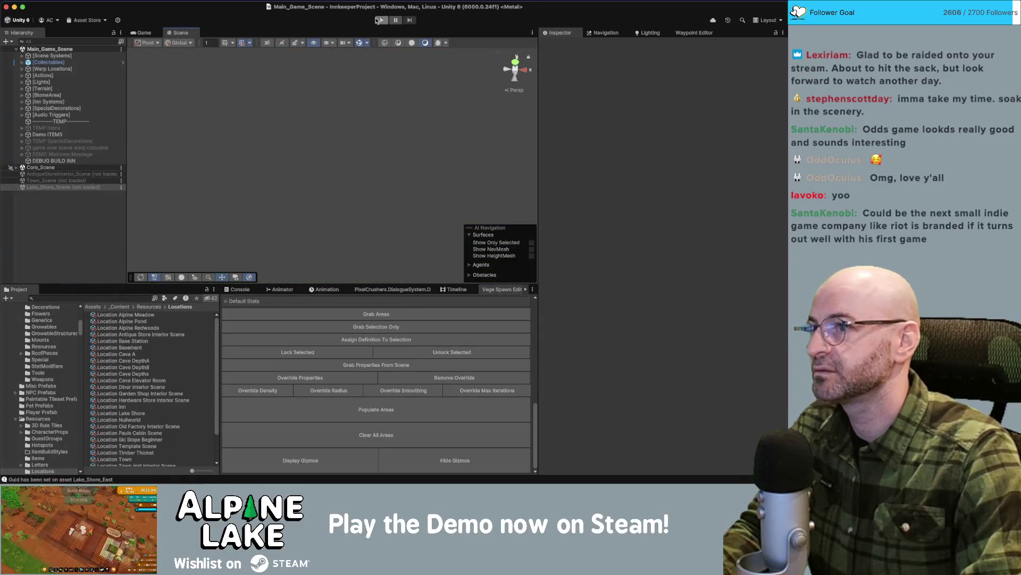
left_click(378, 23)
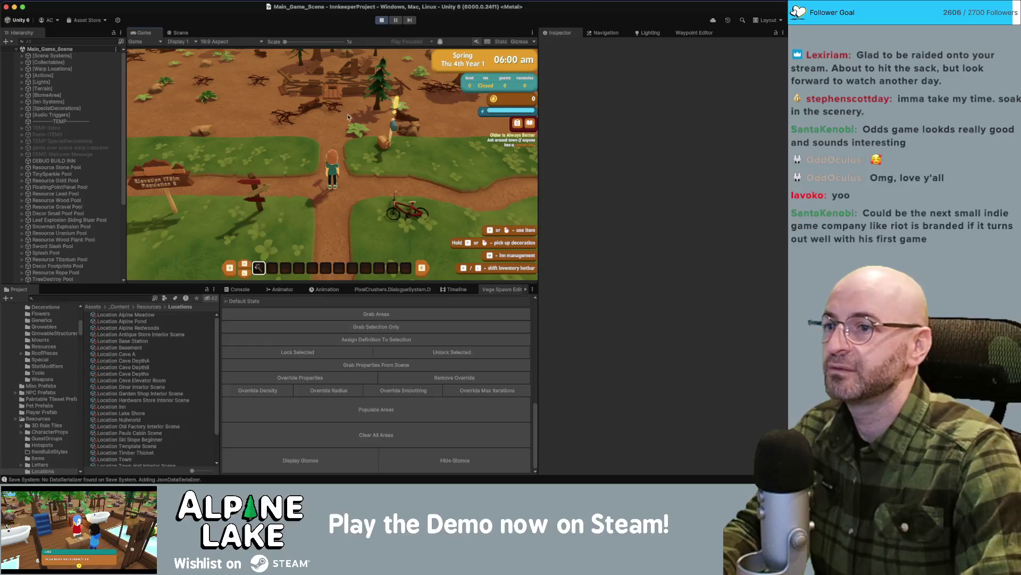
Walk the character to the bike, mount it and ride down the path.
key("d")
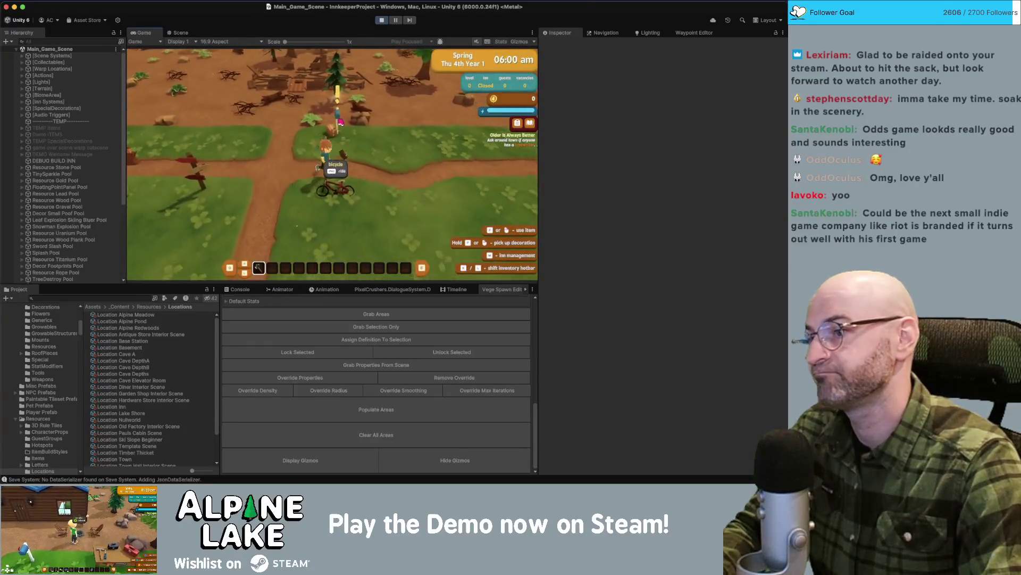
key("e")
key("s")
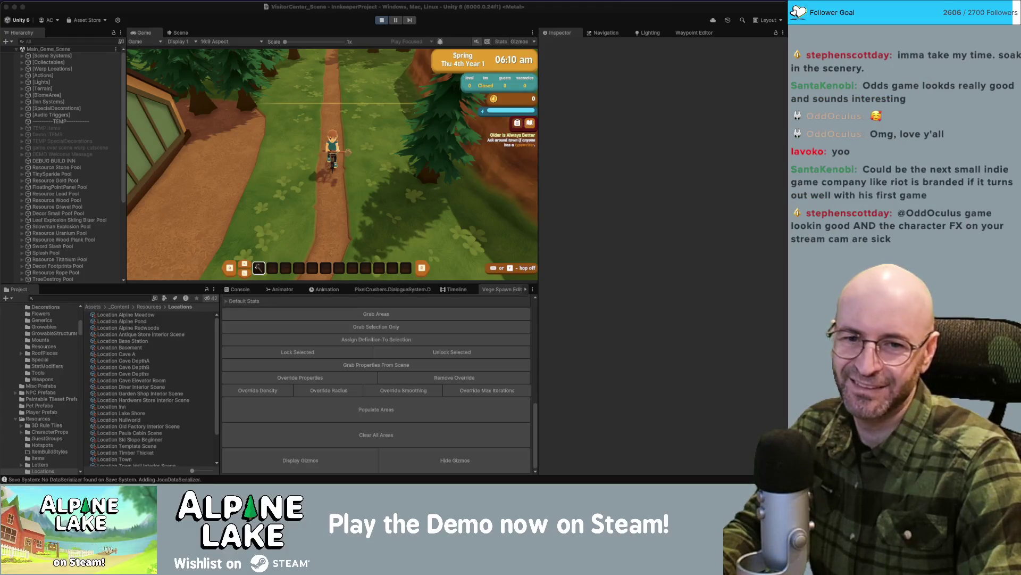
Dismount, remount the bike and ride through the forest to the signpost.
key("e")
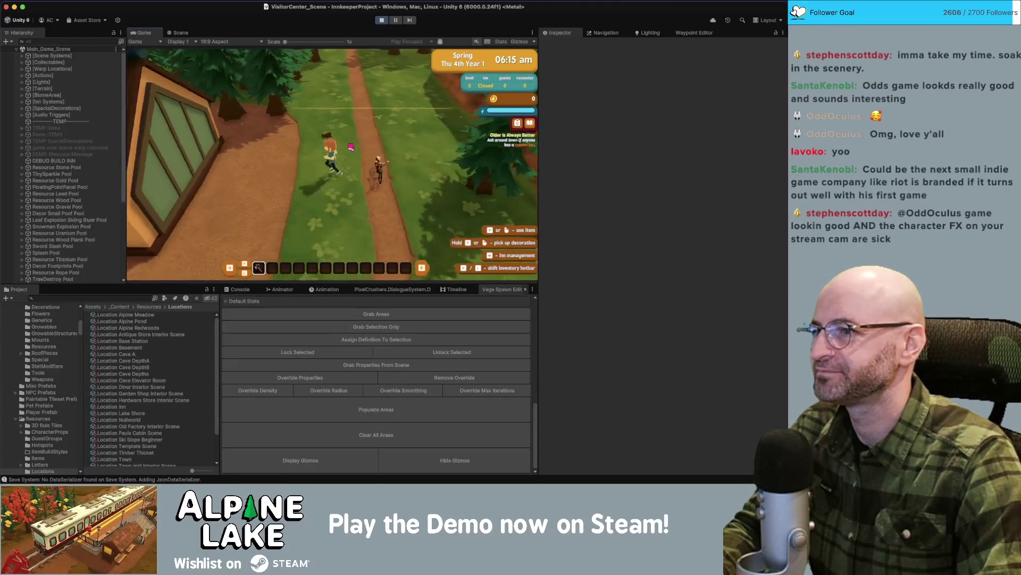
key("f")
key("w")
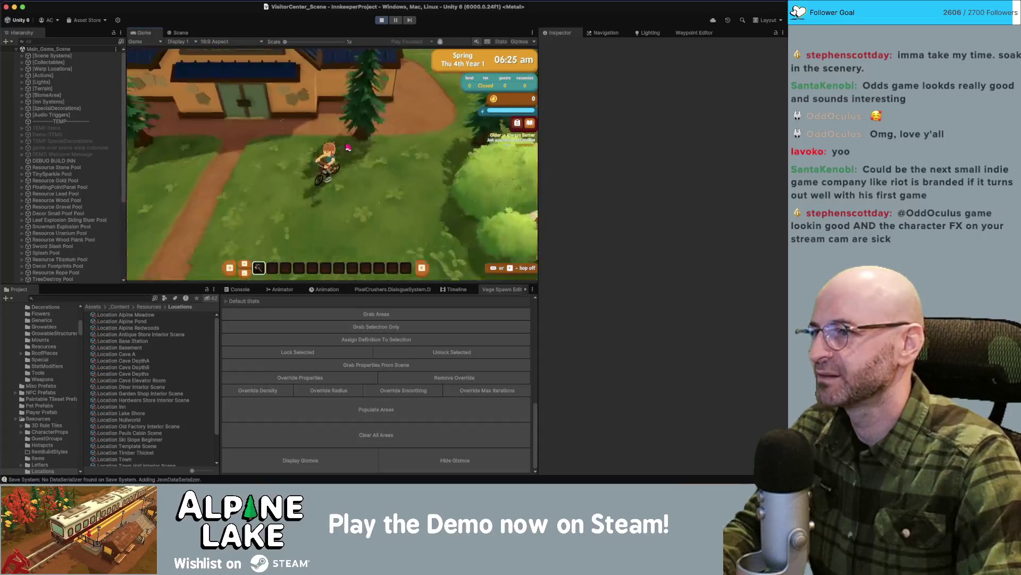
key("s")
Filter the Hierarchy to 'fence', select SM_Prop_Fence_01 (91), ride on, then stop Play mode.
left_click(97, 42)
type("fence")
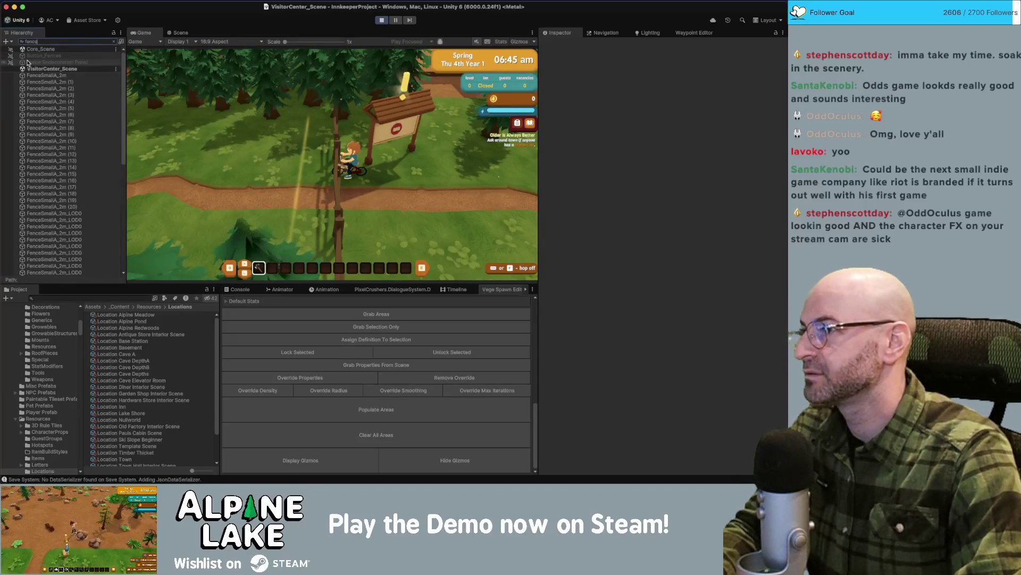
scroll(11, 72, "down", 10)
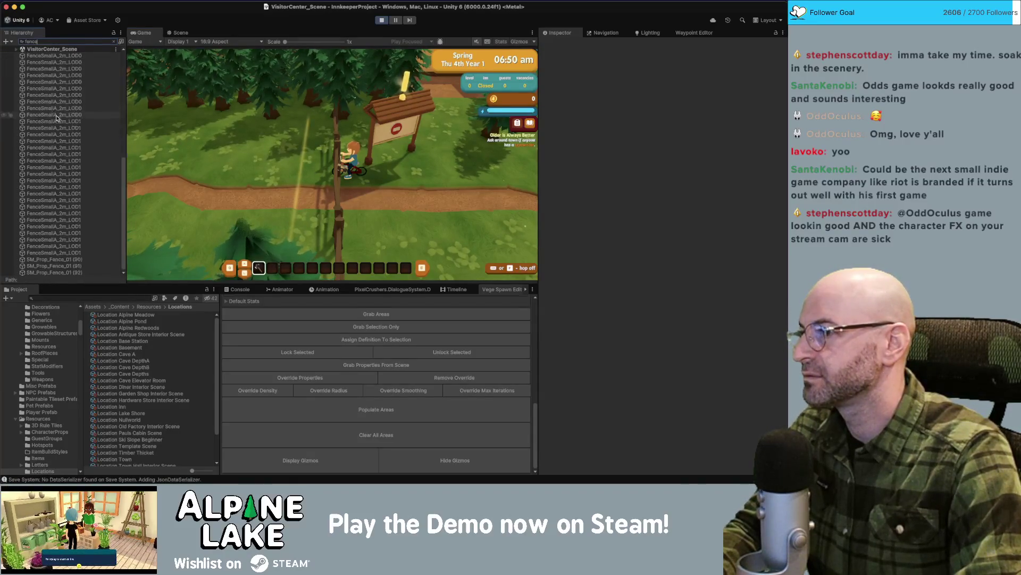
left_click(69, 269)
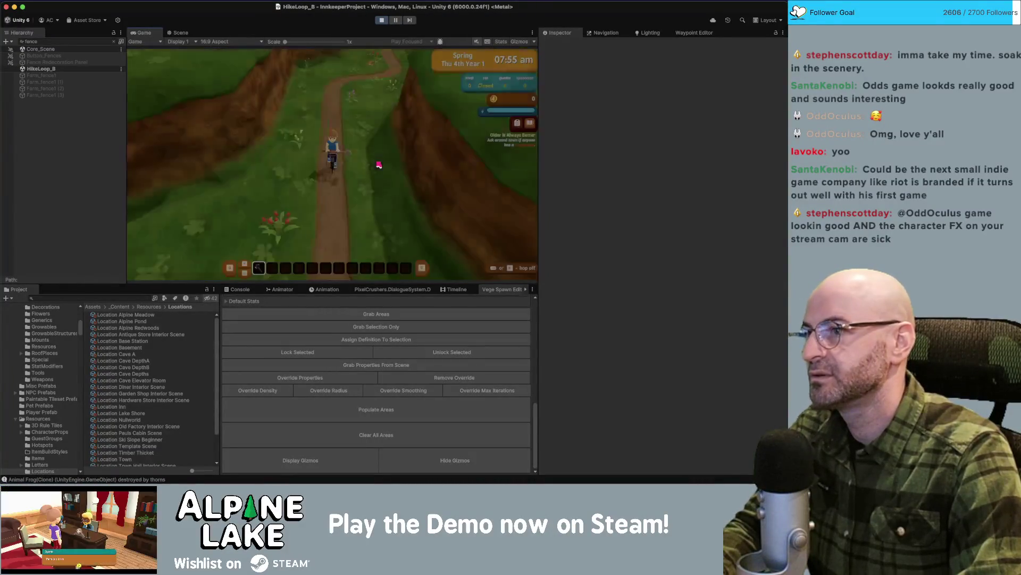
key("w")
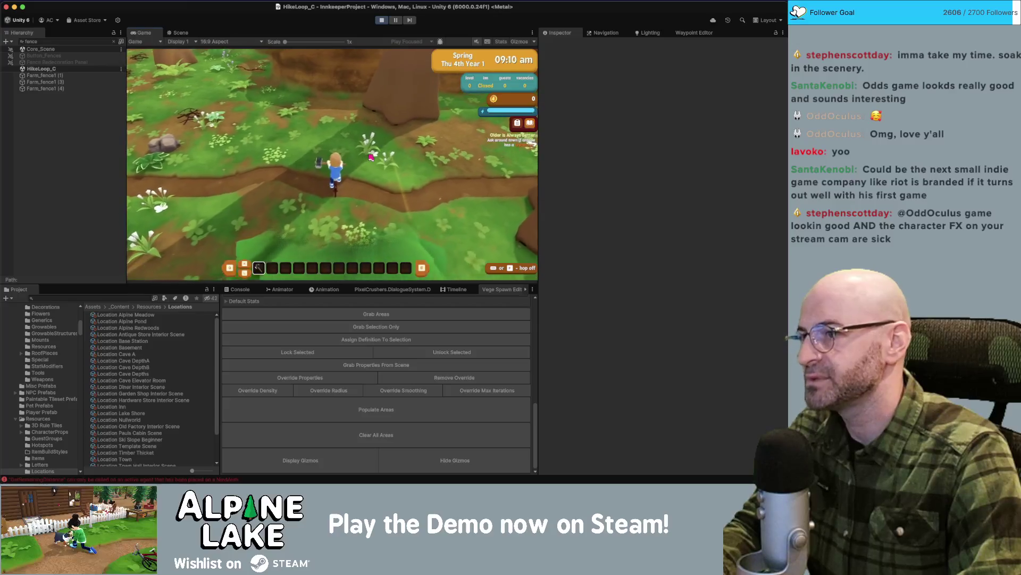
left_click(381, 21)
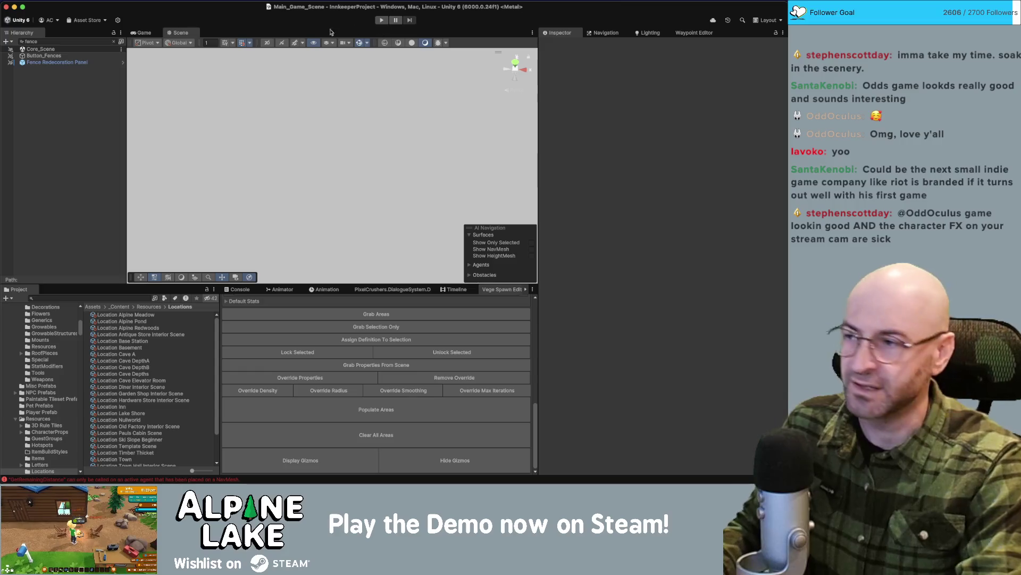
Clear the fence filter and open HikeLoop_C alongside Main_Game_Scene from the Project search.
left_click(113, 41)
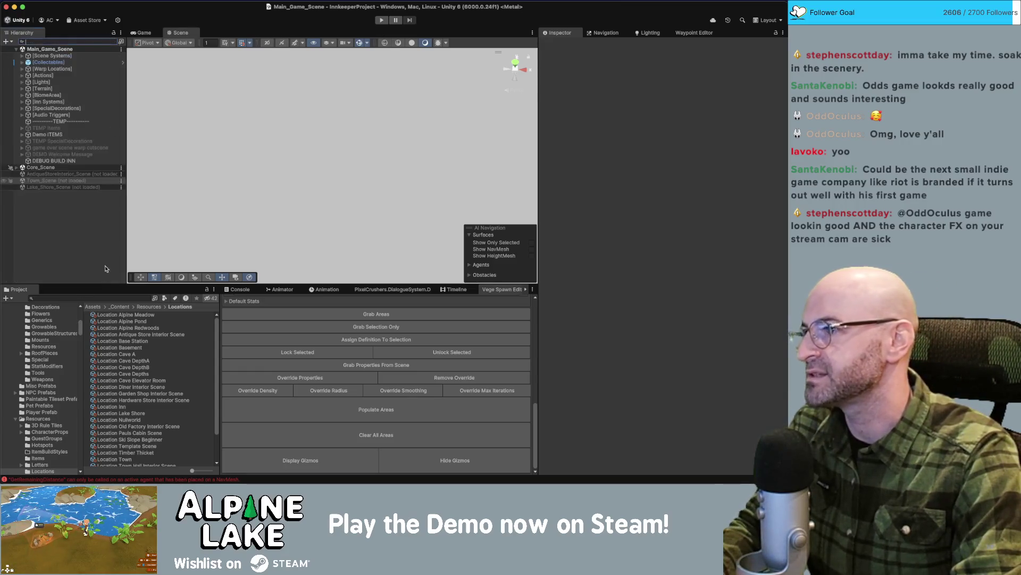
left_click(89, 296)
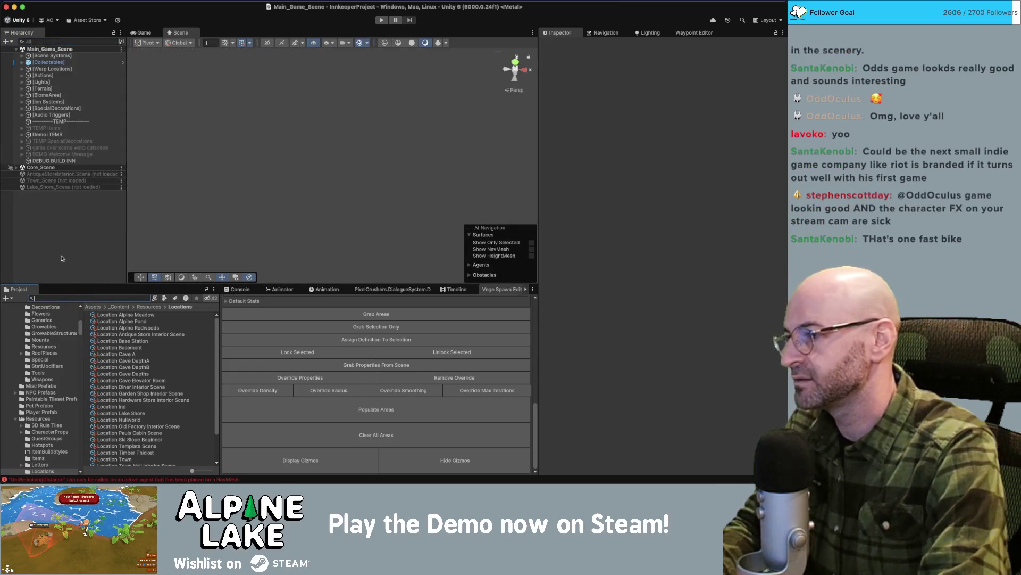
type("hike loop c")
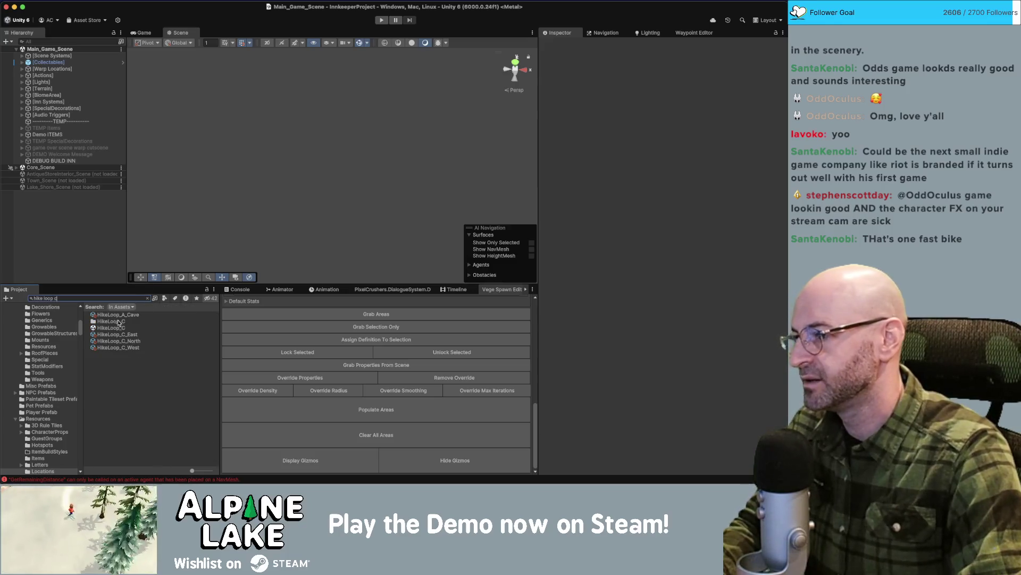
left_click(80, 261)
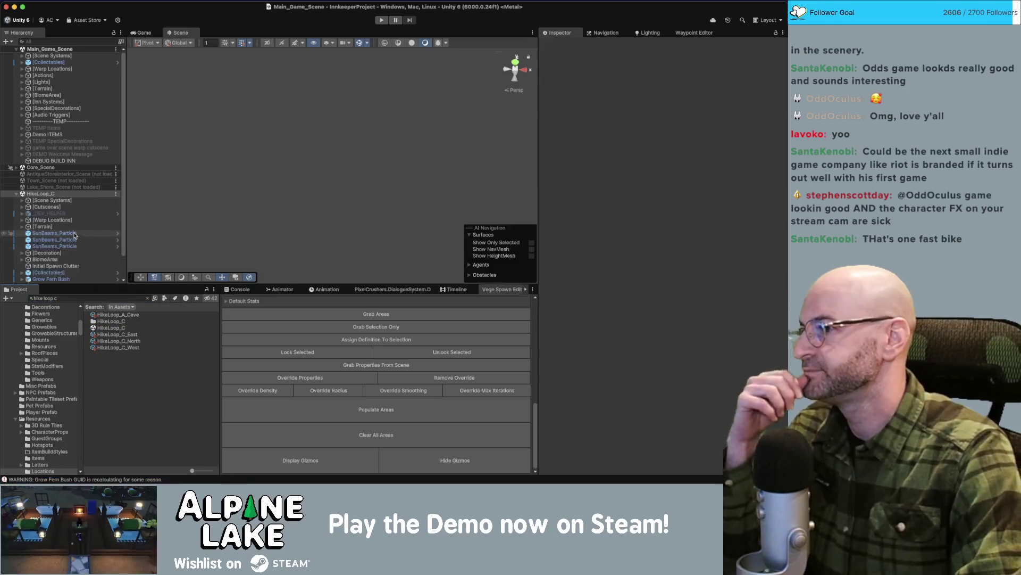
Rebake the navmesh on HikeLoop_C's Navmesh object under Scene Systems.
left_click(69, 201)
left_click(48, 213)
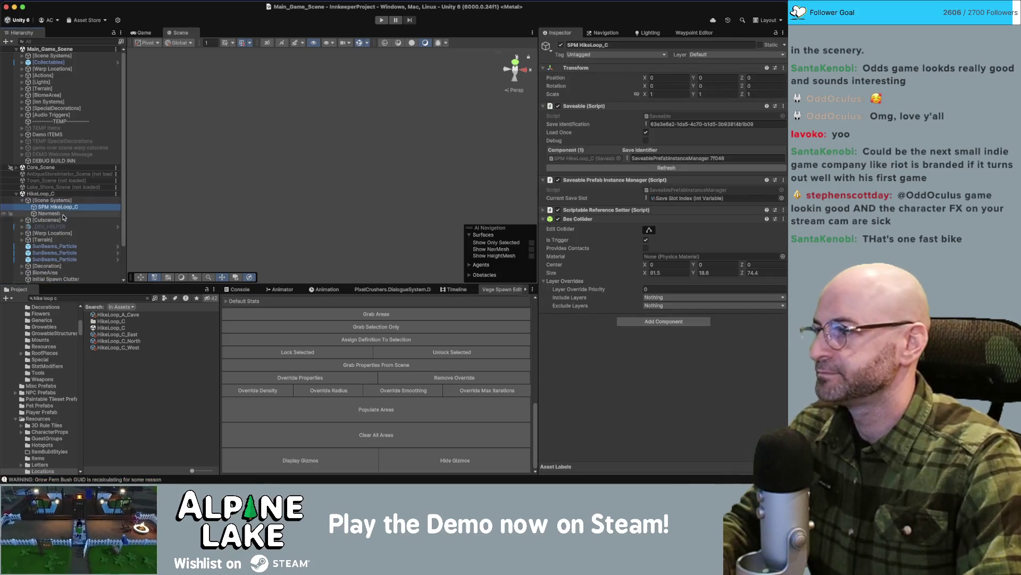
left_click(751, 356)
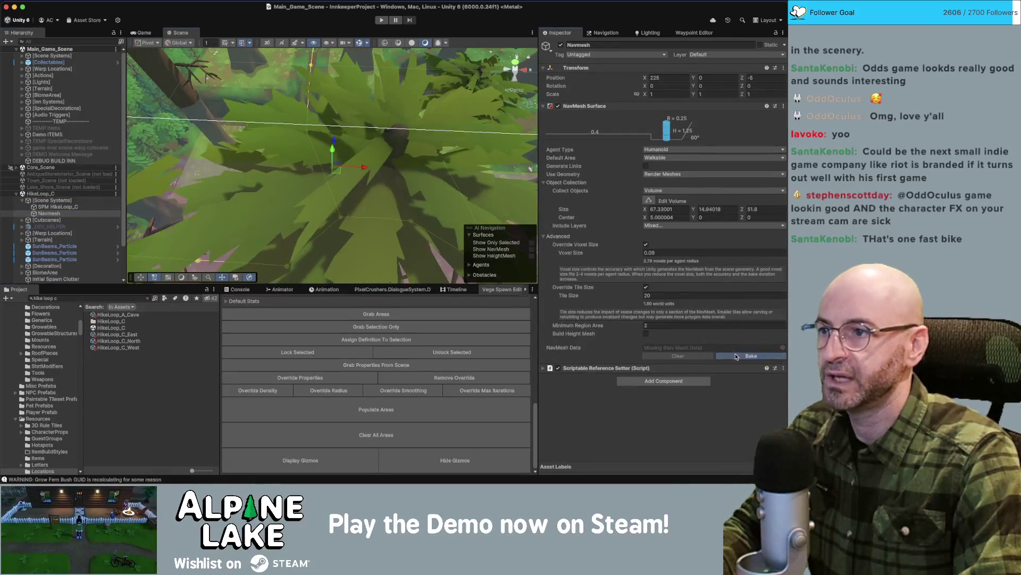
left_click_drag(419, 178, 413, 169)
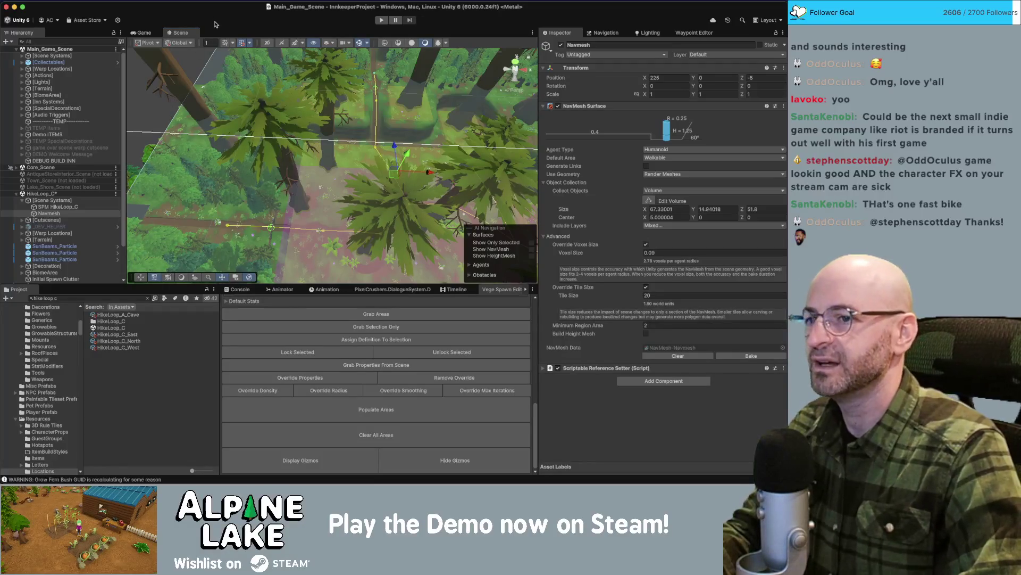
left_click_drag(298, 125, 322, 107)
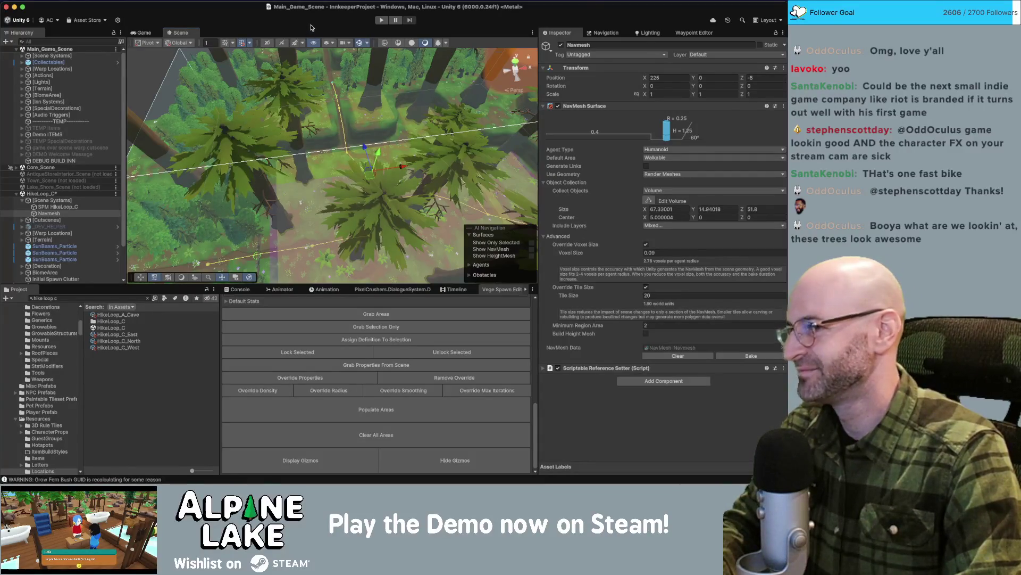
Show the baked navmesh over the forest in the Scene view, then start Play mode.
mouse_move(352, 98)
left_mouse_down()
mouse_move(346, 117)
mouse_move(429, 151)
mouse_move(370, 161)
mouse_move(404, 85)
mouse_move(373, 114)
left_mouse_up()
left_click(360, 44)
left_click(532, 249)
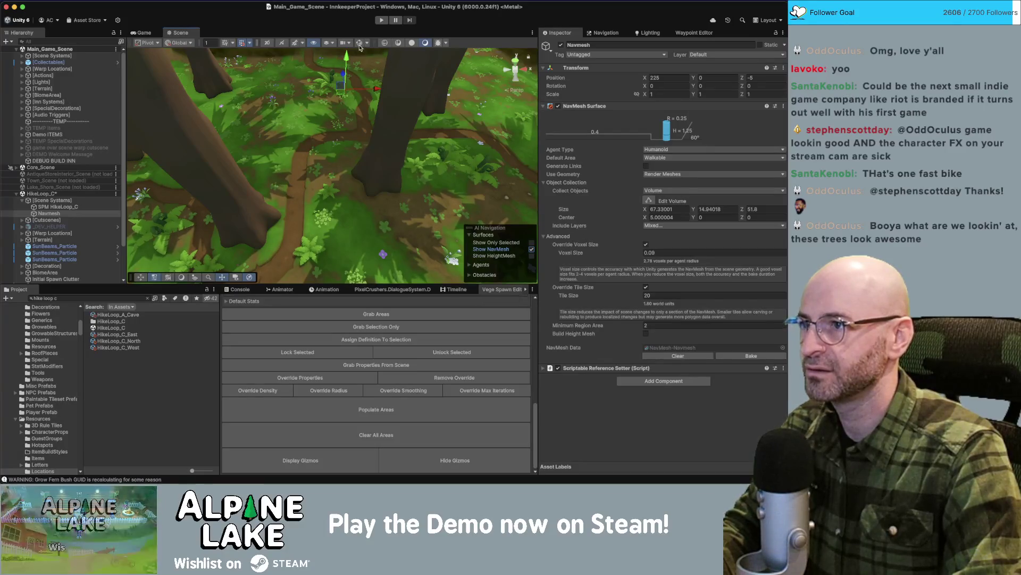
left_click(359, 44)
left_click(382, 20)
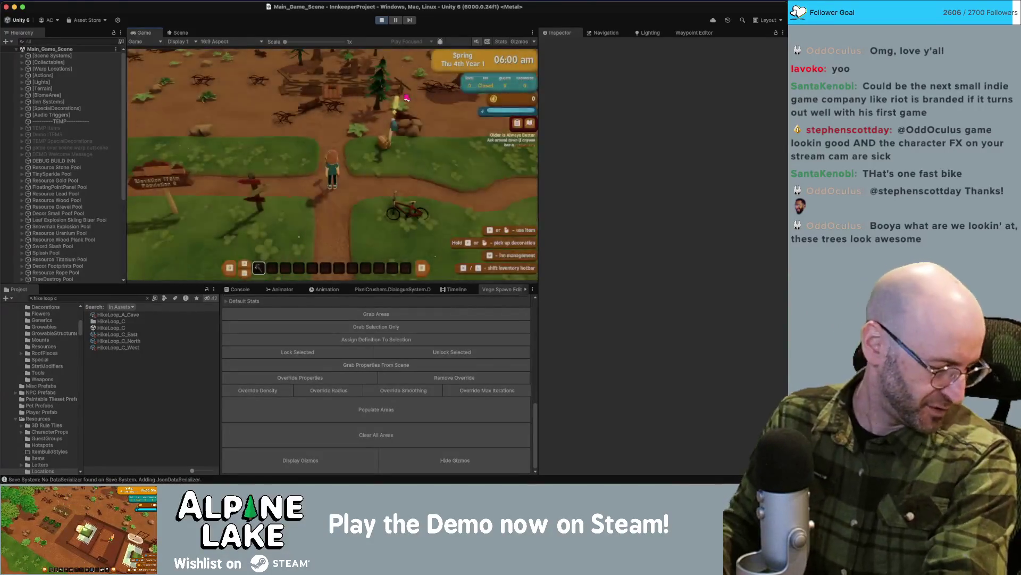
Ride the bike north into HikeLoop_A, then filter the Hierarchy by 'fence' and select SM_Prop_Fence_01 (91).
key("e")
key("w")
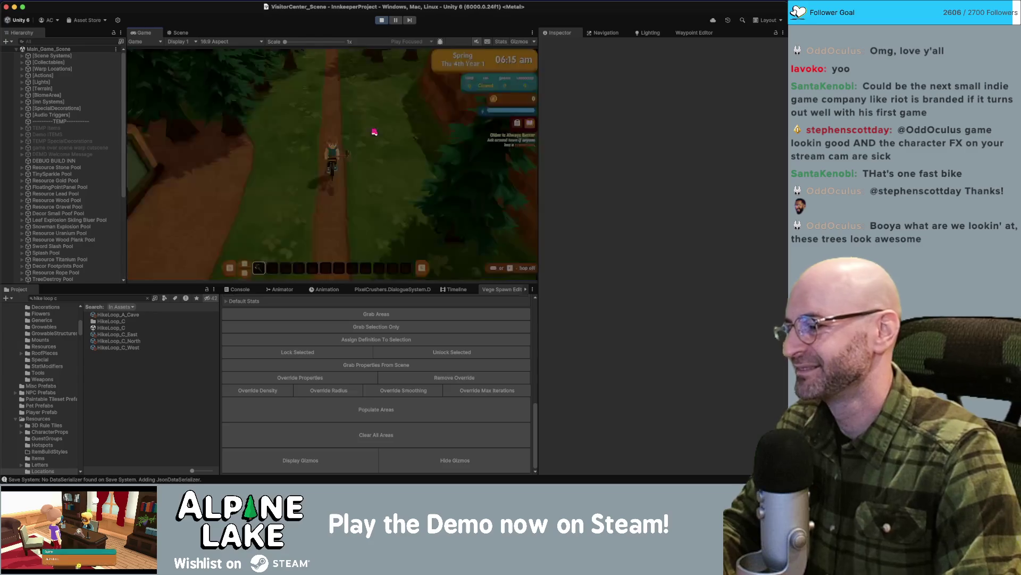
left_click(98, 43)
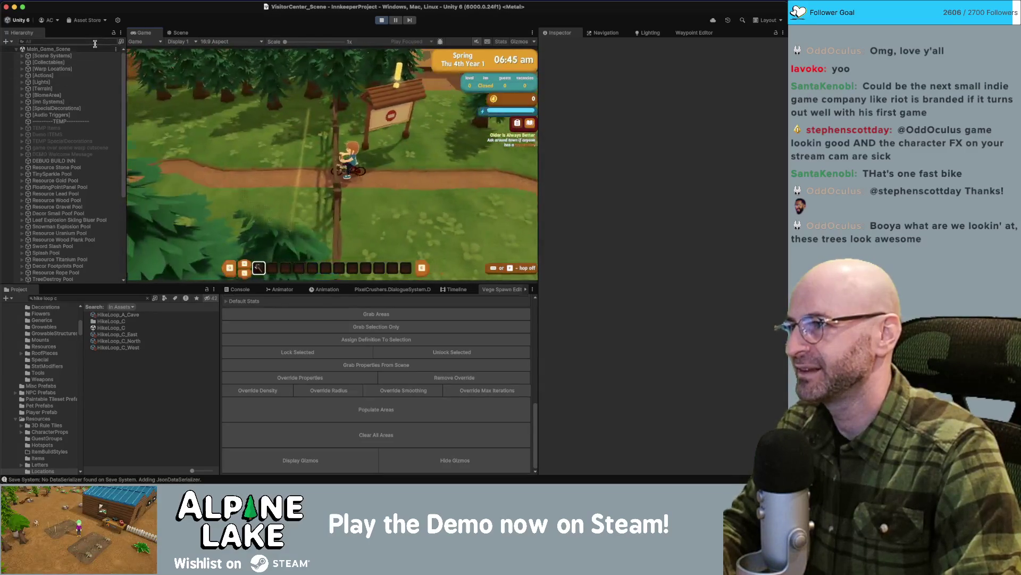
type("fence")
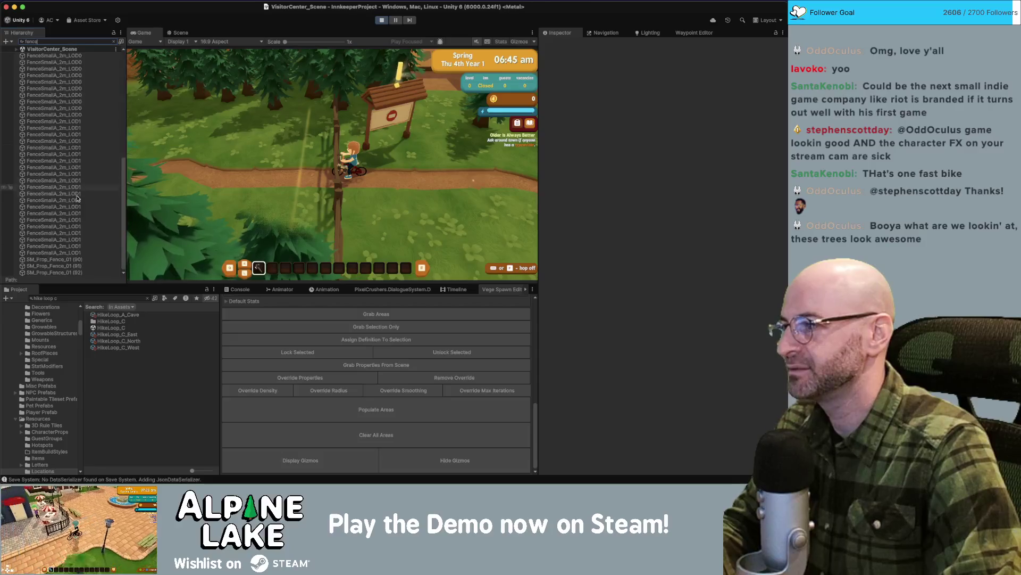
left_click(48, 265)
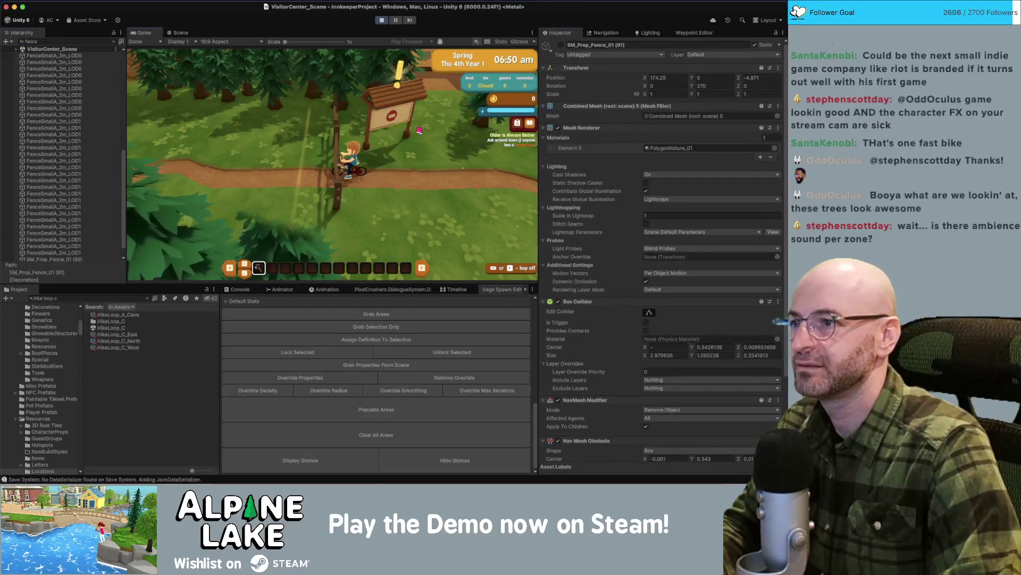
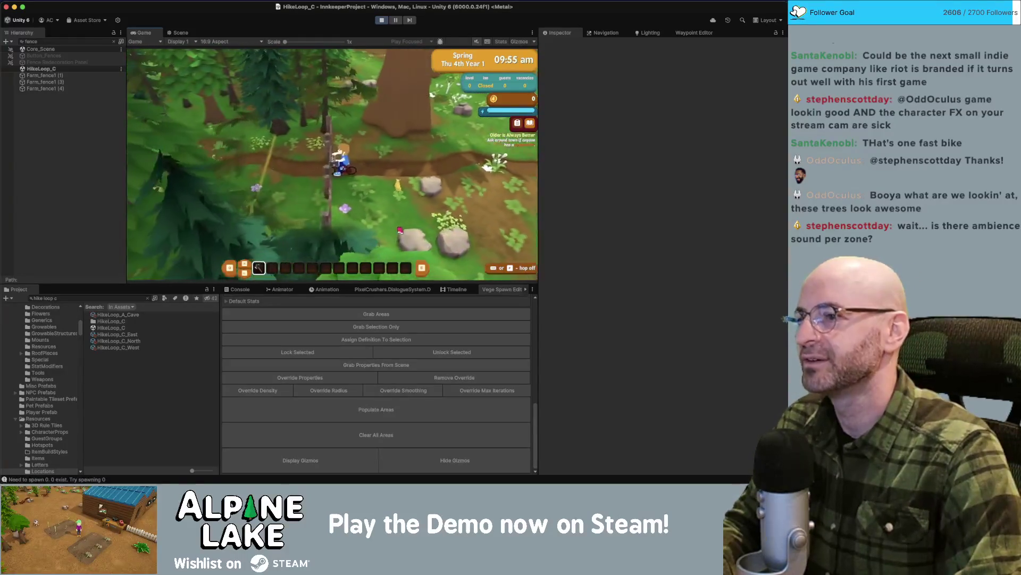
Deactivate Farm_fence1 (1), (3) and (4) in the Inspector while the game runs.
left_click(48, 75)
left_click(58, 88, "shift")
left_click(561, 45)
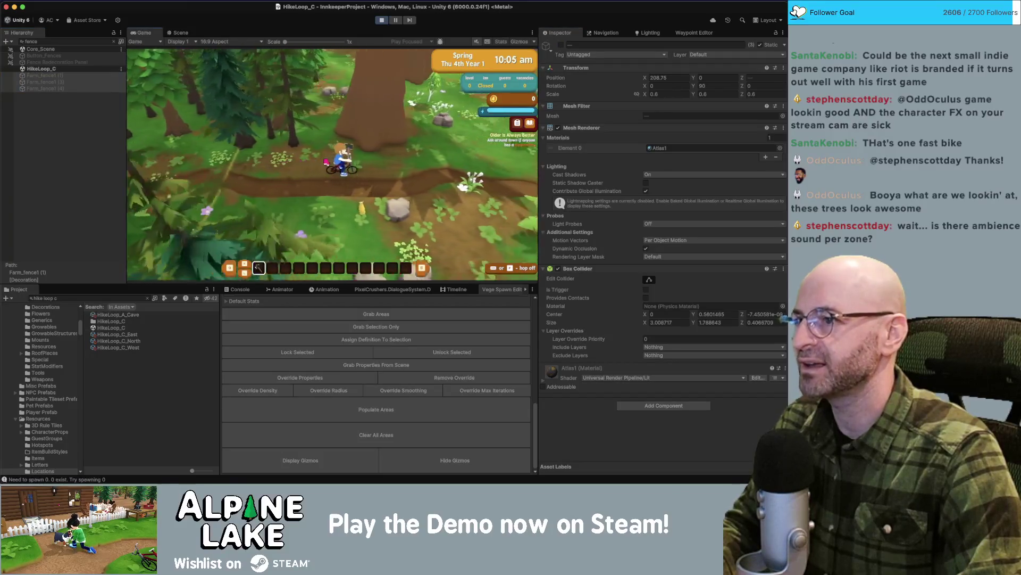
left_click(301, 167)
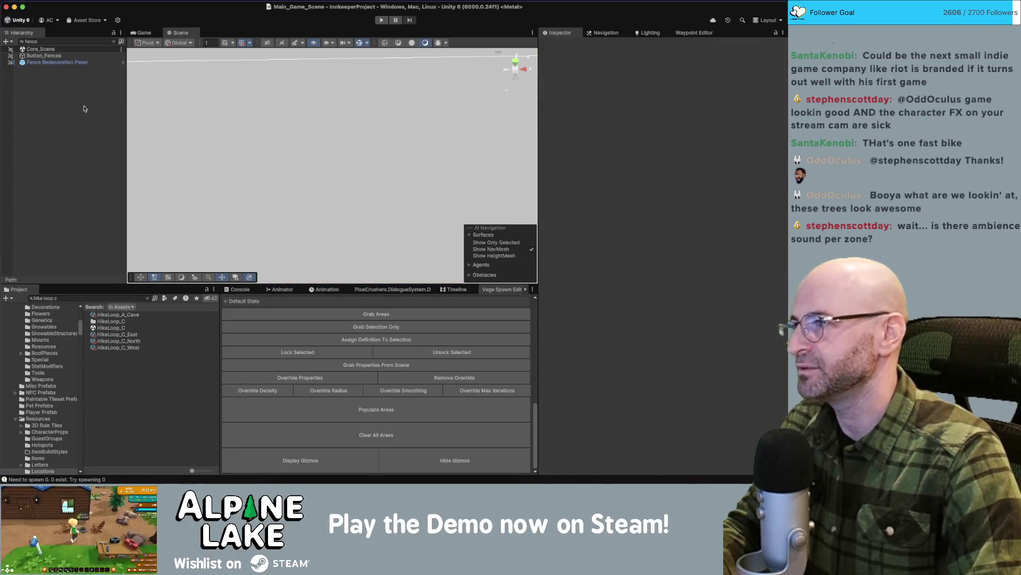
Clear the Hierarchy filter, load HikeLoop_C and select its farm fence in the Scene view.
left_click(113, 41)
right_click(50, 193)
left_click(63, 198)
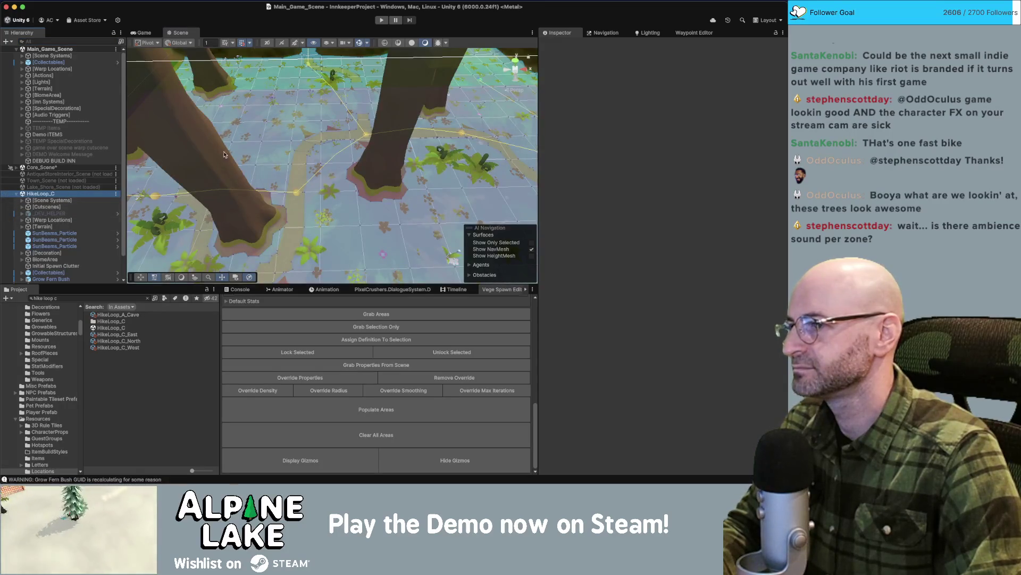
left_click_drag(223, 133, 343, 103)
left_click(343, 103)
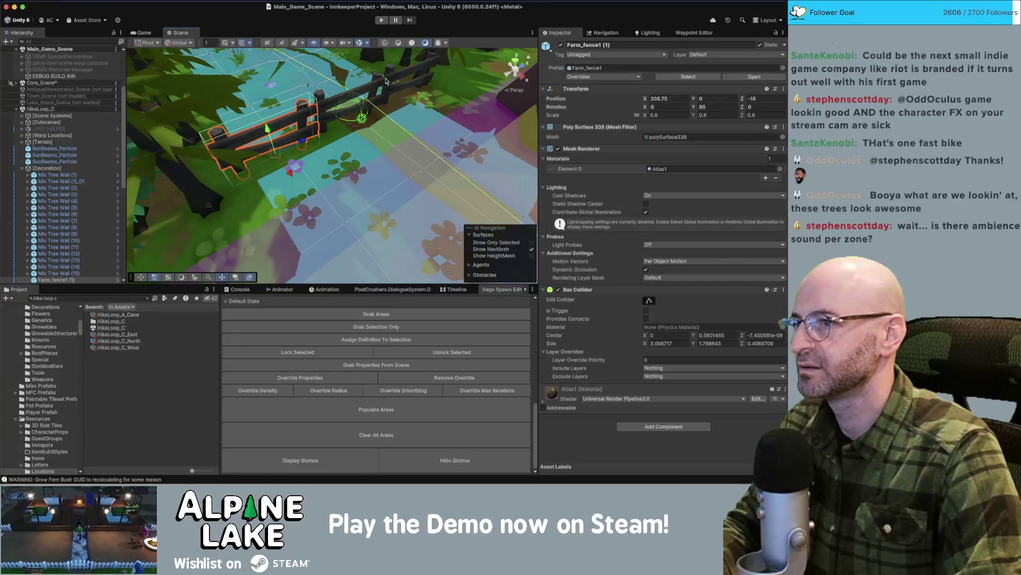
Add a NavMesh Modifier to the fence with Mode set to Remove Object.
left_click(628, 430)
type("navmesh")
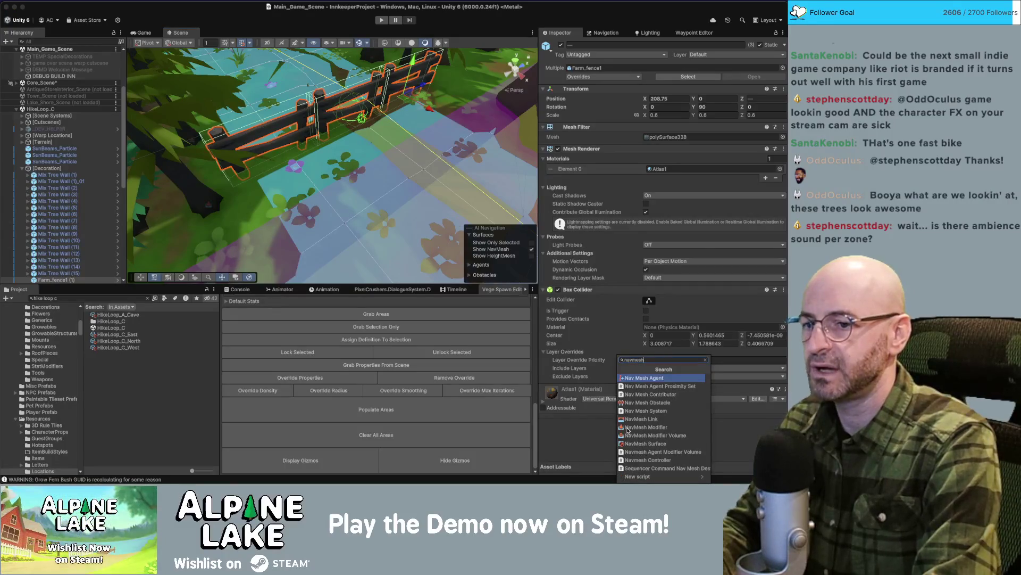
left_click(628, 428)
left_click(664, 365)
left_click(665, 374)
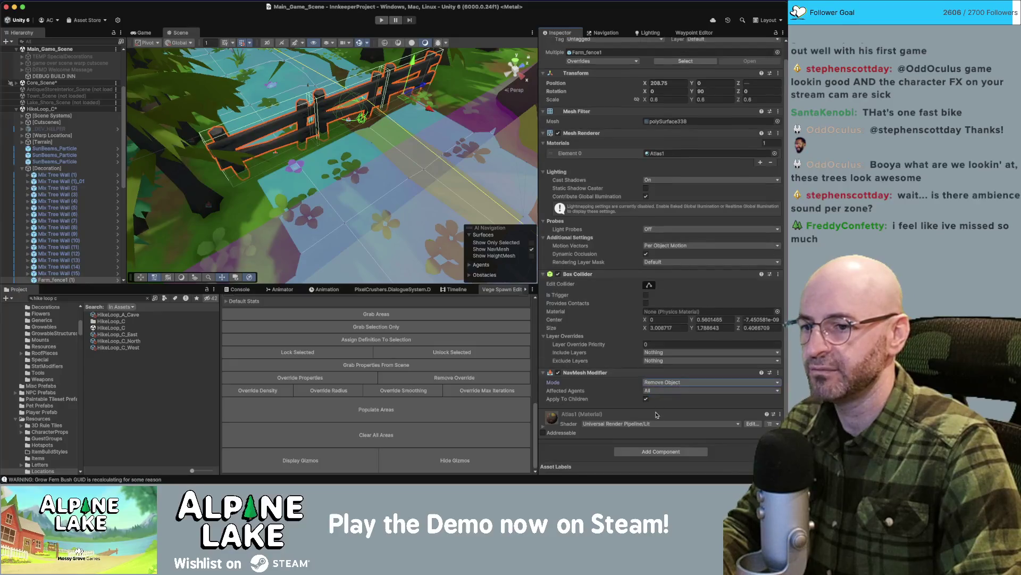
Add a Nav Mesh Obstacle to the fence and save the scene.
left_click(653, 451)
type("navmesh o")
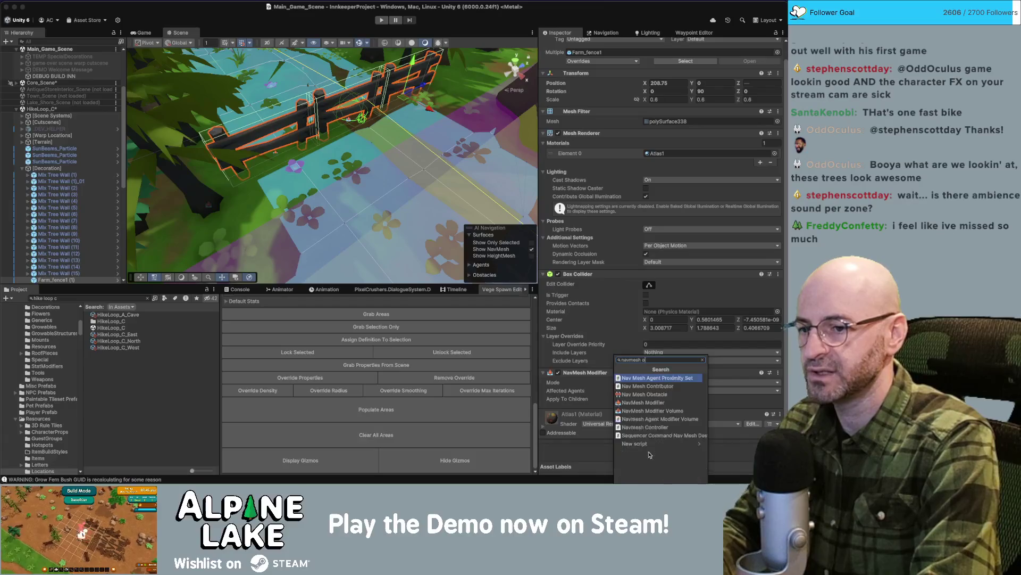
key("Escape")
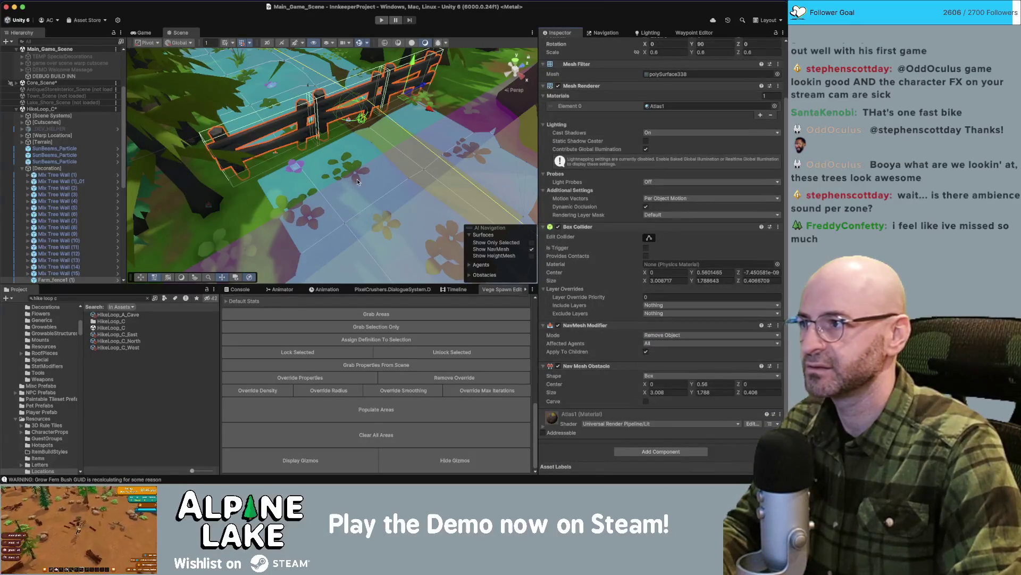
key("ctrl+s")
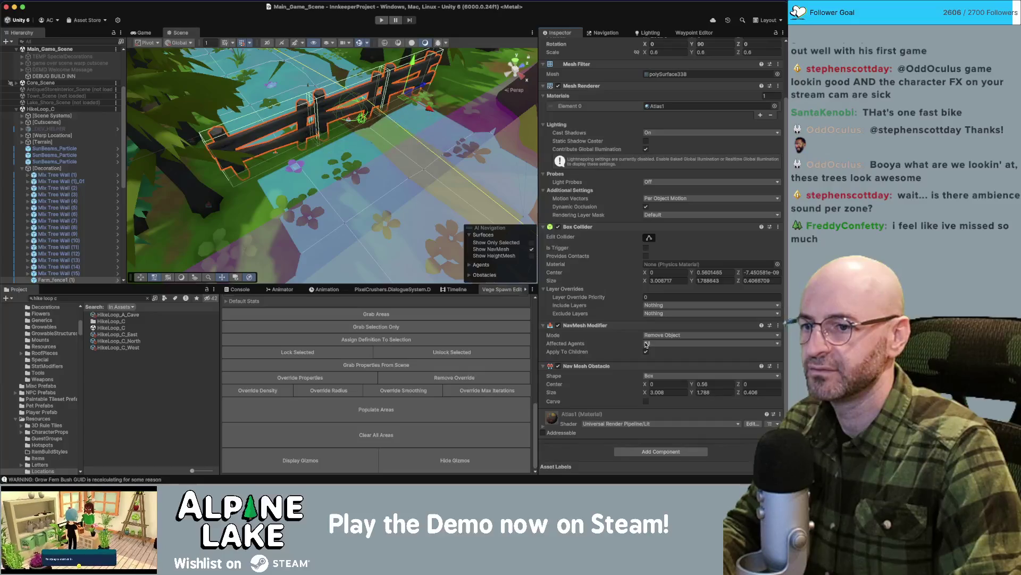
Select the Navmesh object under the scene systems group and rebake the NavMesh.
scroll(72, 175, "up", 2)
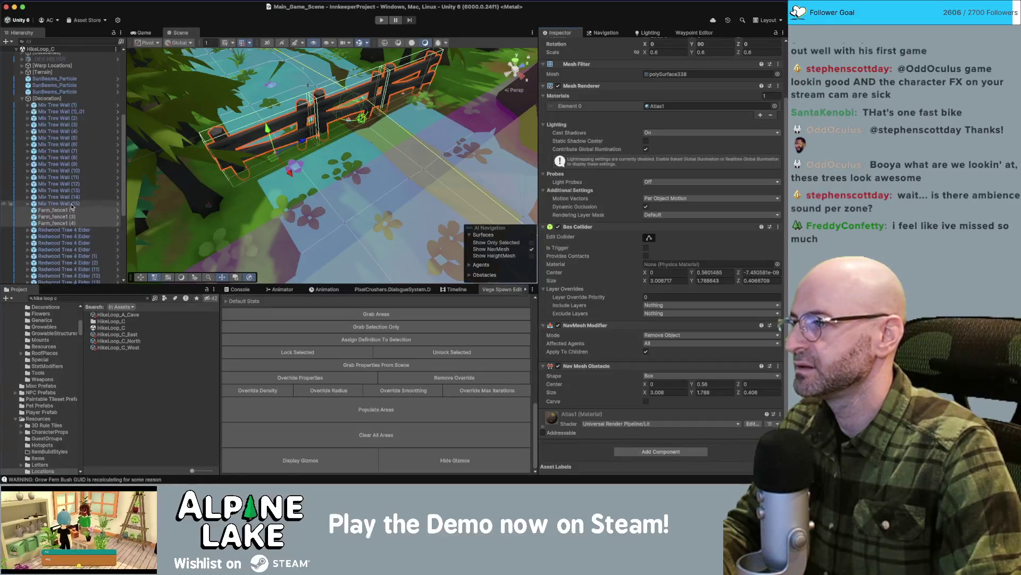
left_click(52, 136)
left_click(22, 136)
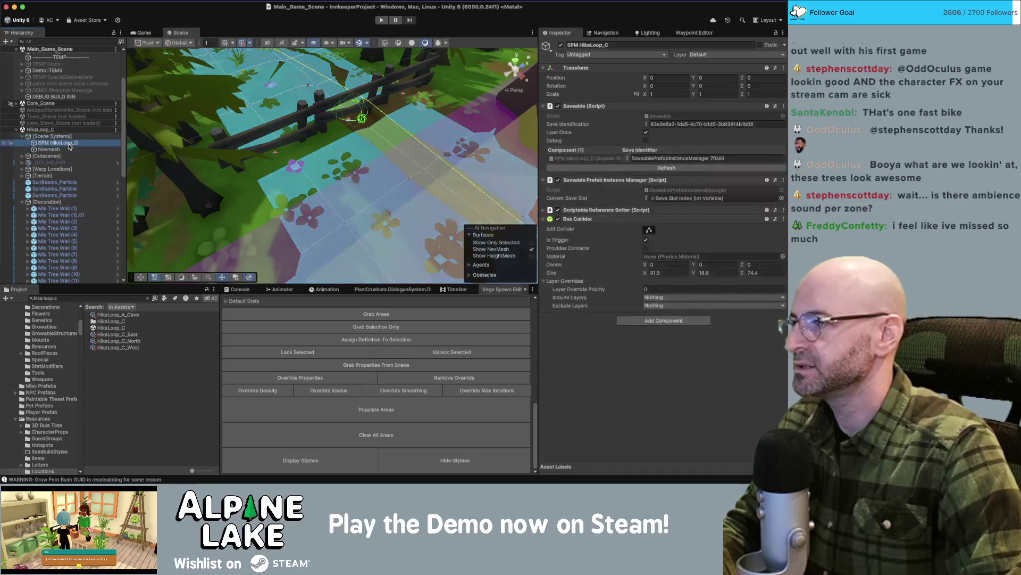
left_click(49, 149)
left_click(732, 354)
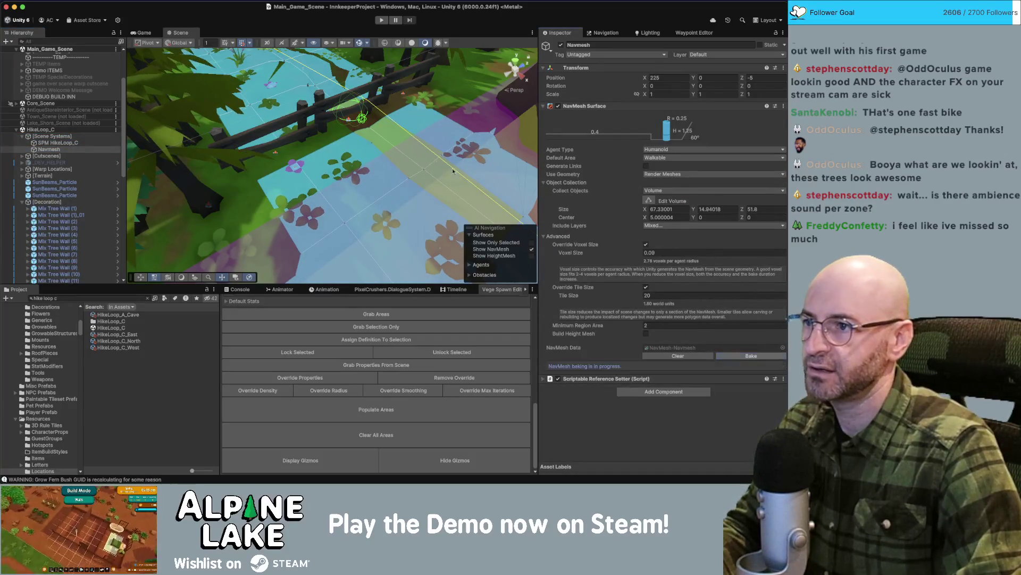
Enable Carve on both fences' Nav Mesh Obstacles, save, and enter Play mode.
left_click(310, 116)
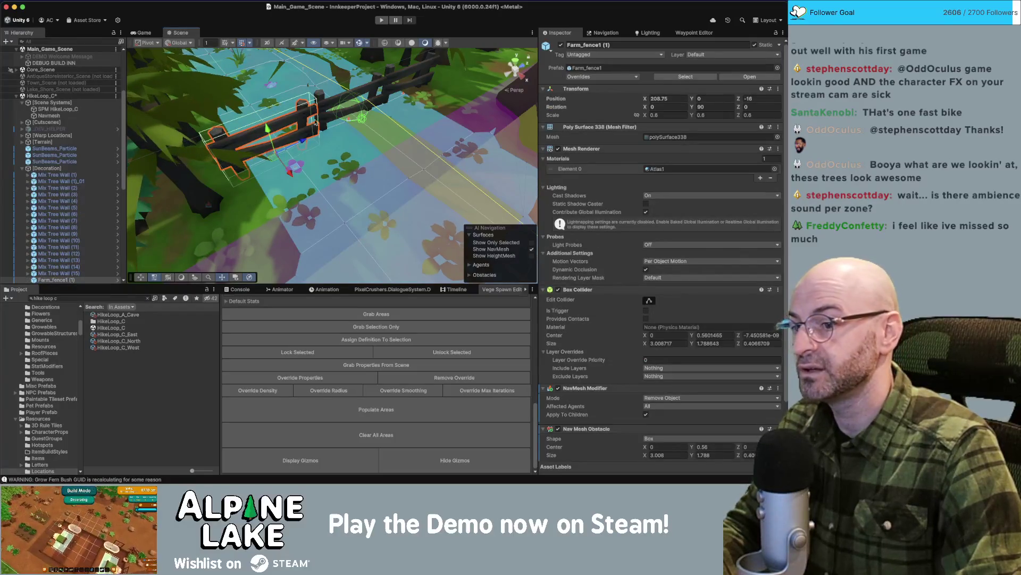
left_click(388, 106, "shift")
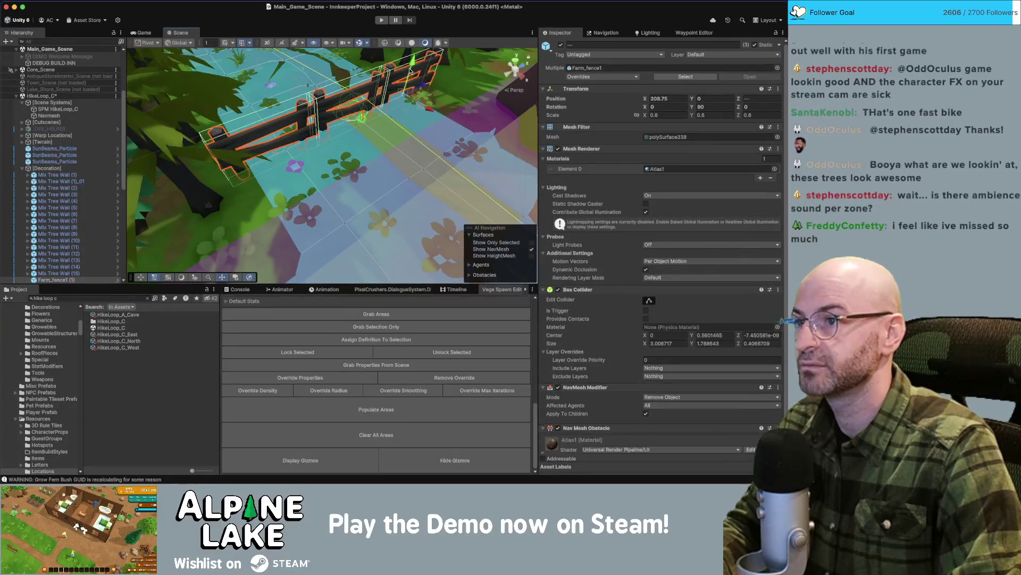
scroll(679, 380, "down", 3)
left_click(646, 401)
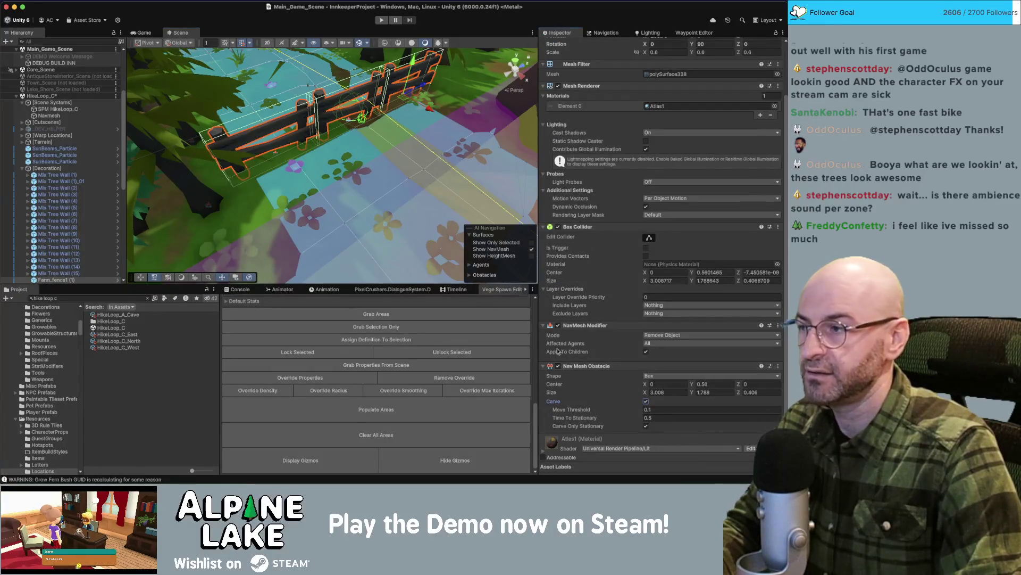
key("super+s")
left_click(381, 20)
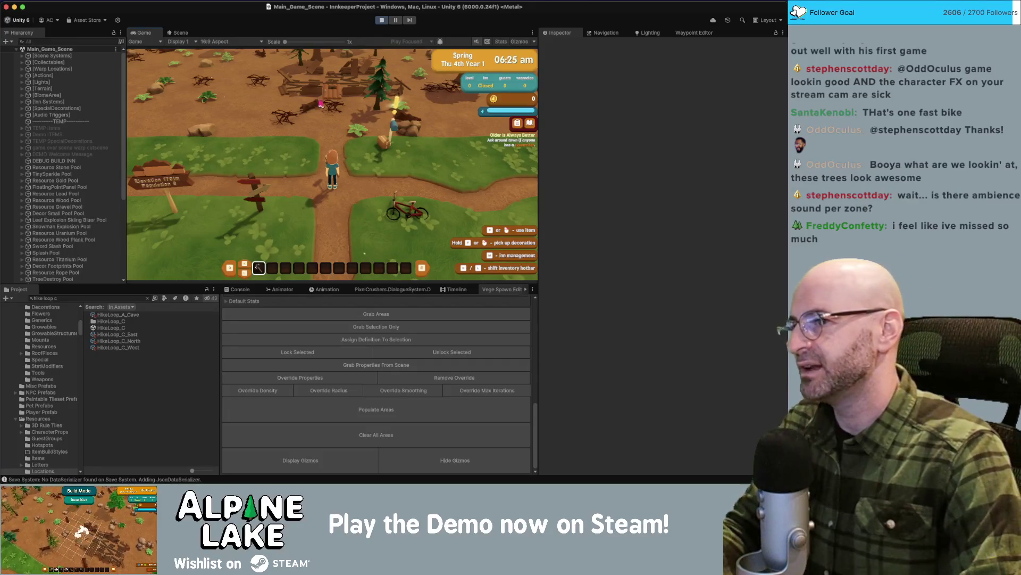
Ride the bike up the path to the Visitor Center clearing.
key("e")
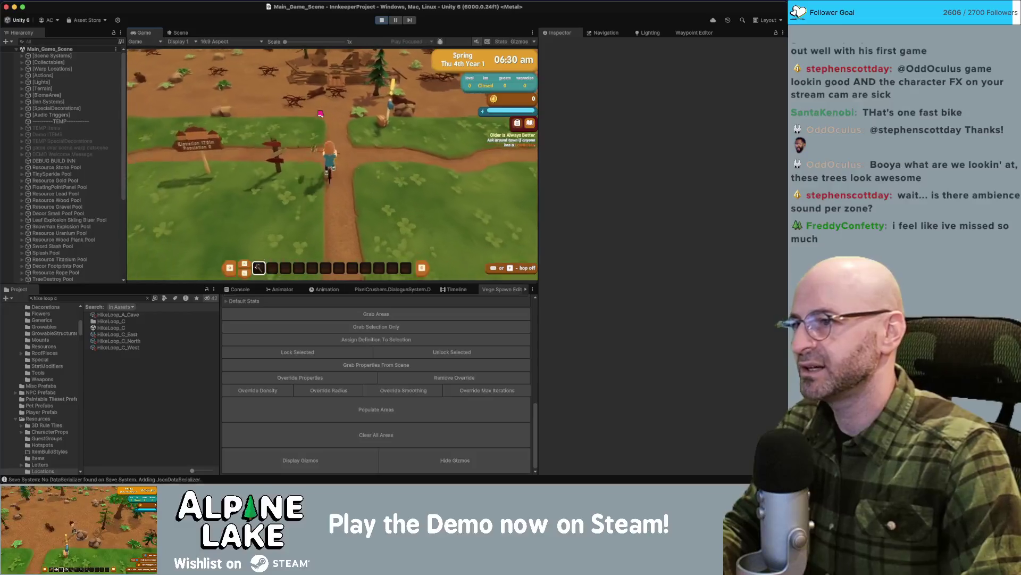
key("w")
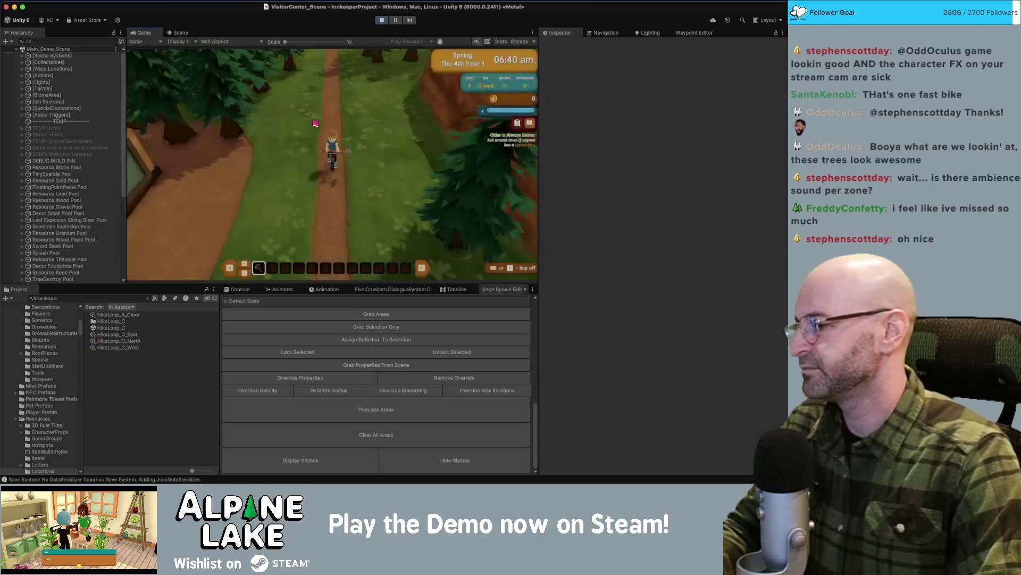
key("w")
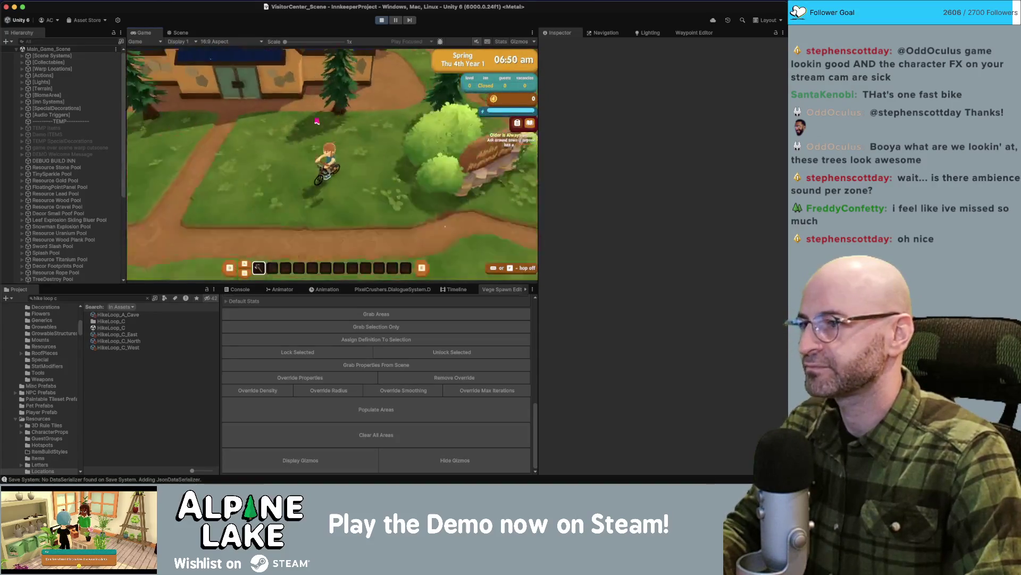
Filter the Hierarchy by 'fonce' and select the SM_Prop_Fence_01 (90) fence.
left_click(94, 39)
type("fo")
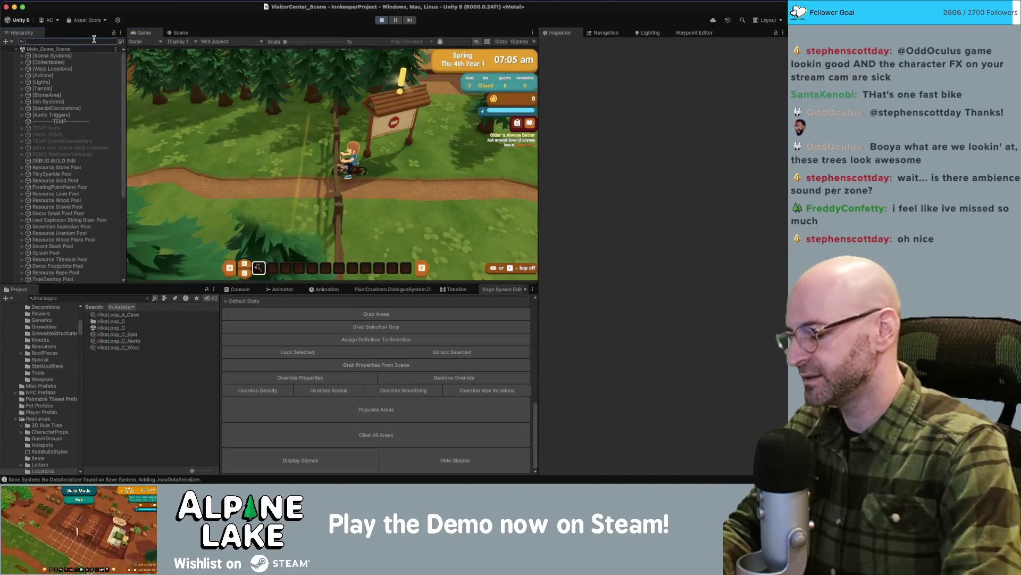
type("nce")
scroll(86, 250, "down", 5)
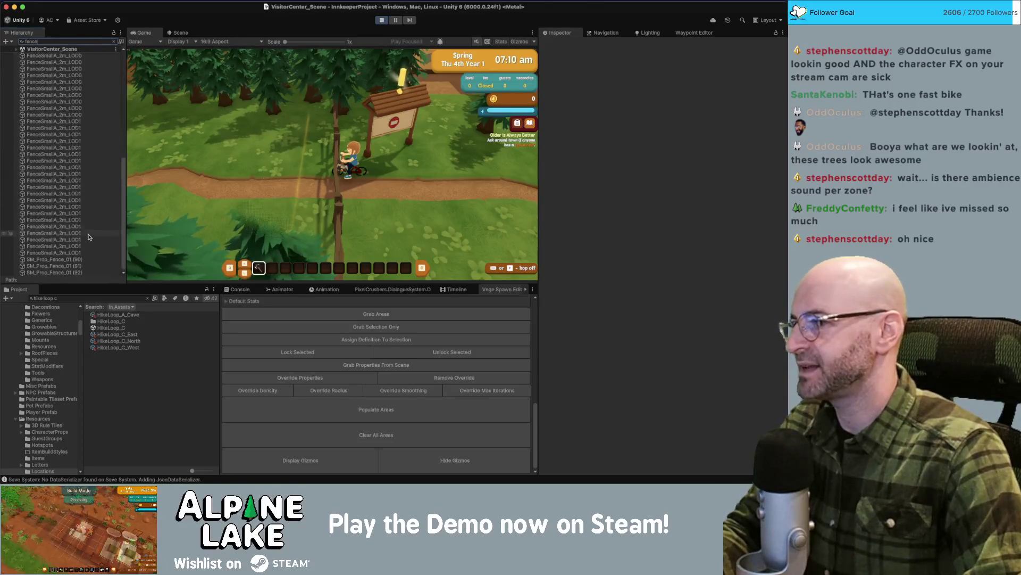
left_click(80, 259)
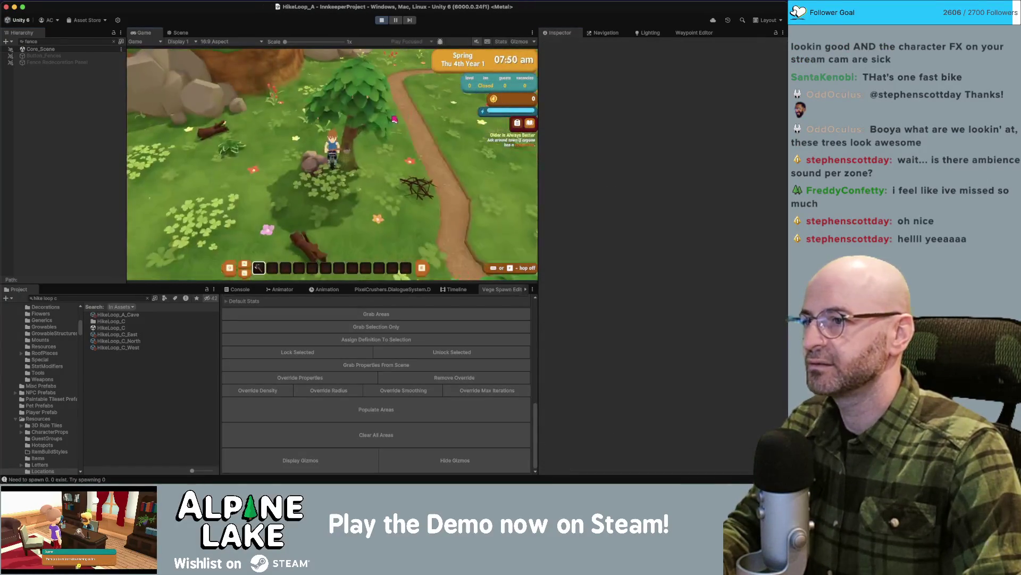
Ride through HikeLoop_B past the lakeside meadow onto the forest path, then stop Play mode.
key("s")
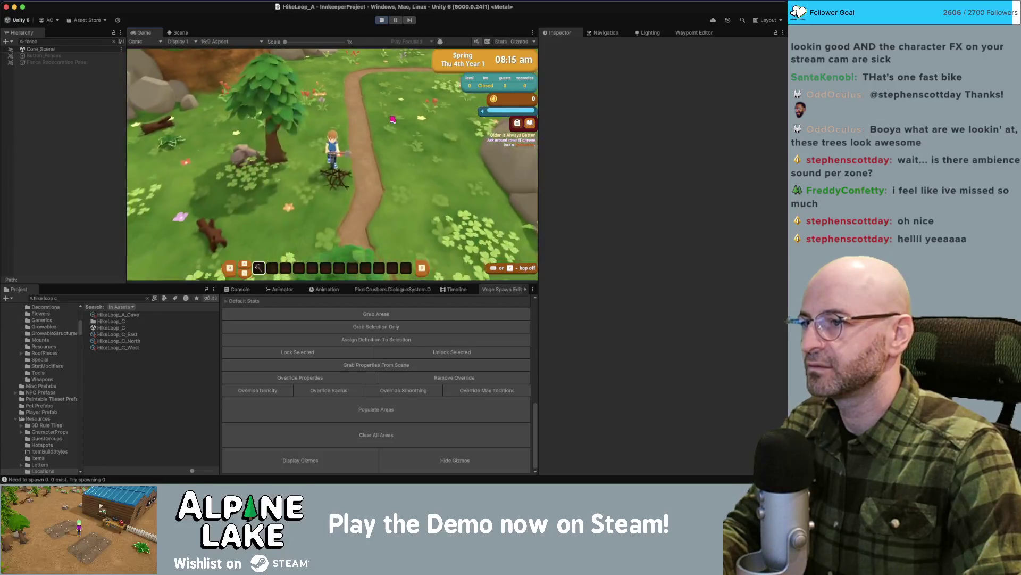
key("s")
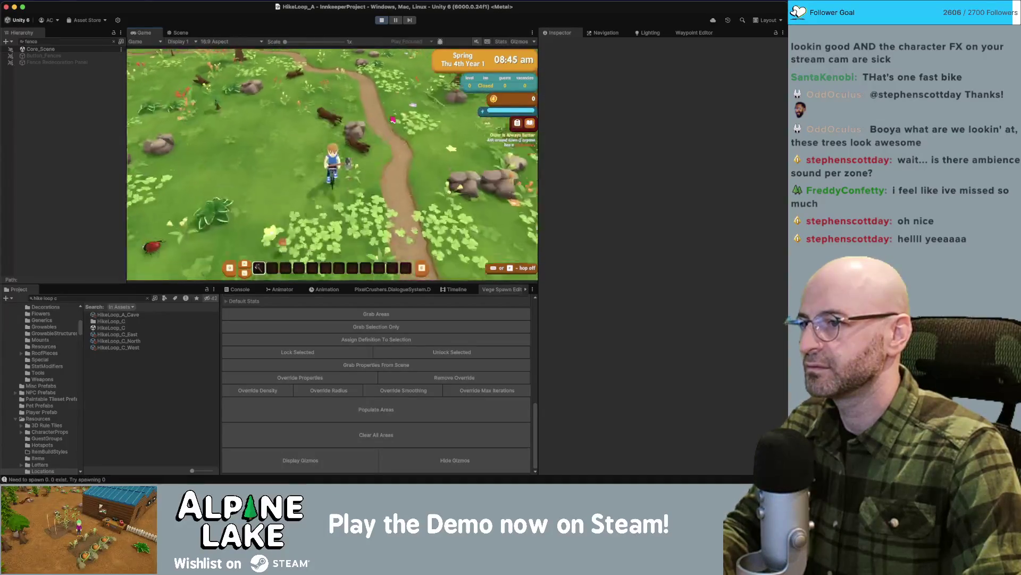
key("s")
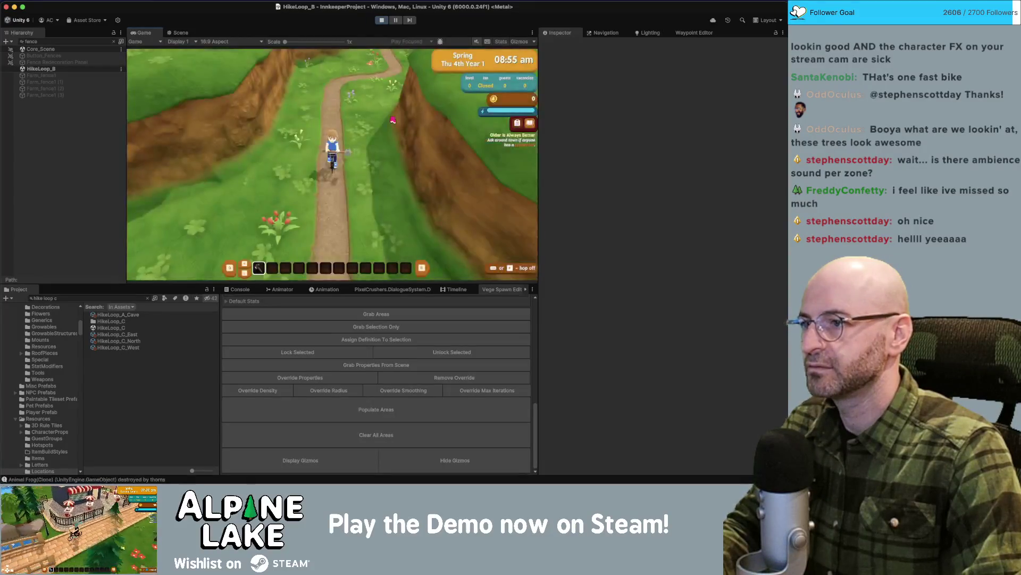
key("s")
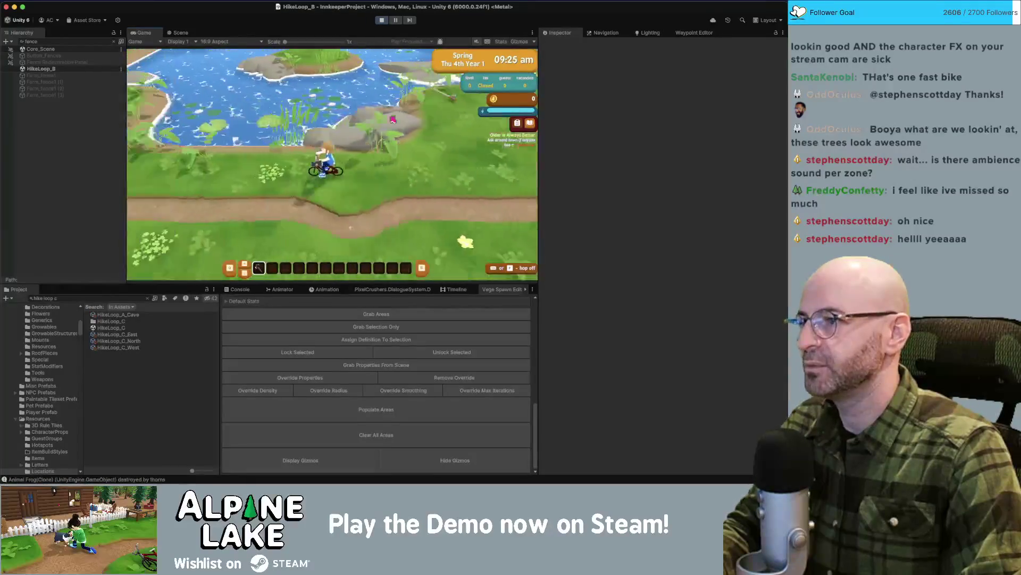
key("s")
key("s")
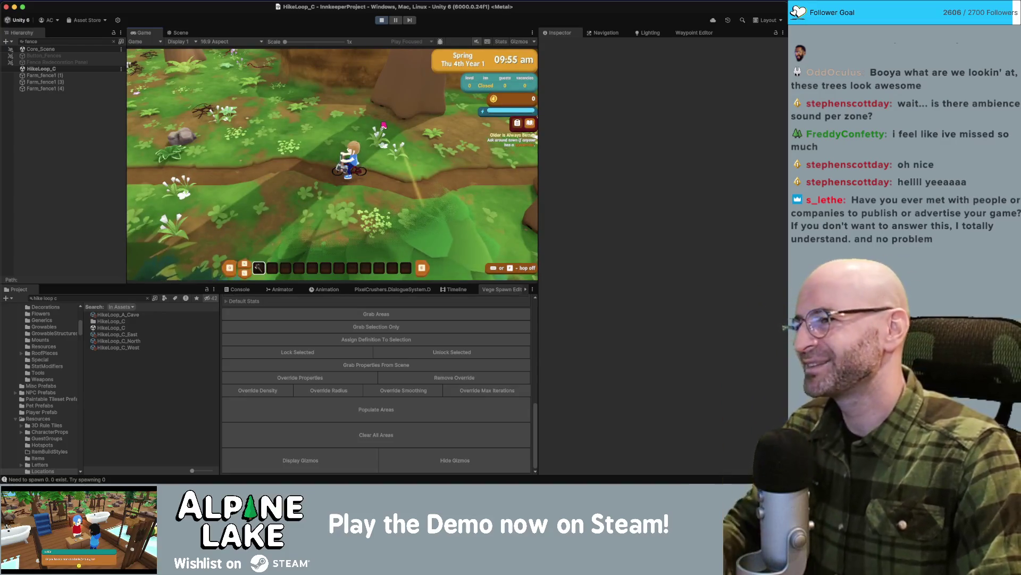
key("a")
left_click(381, 20)
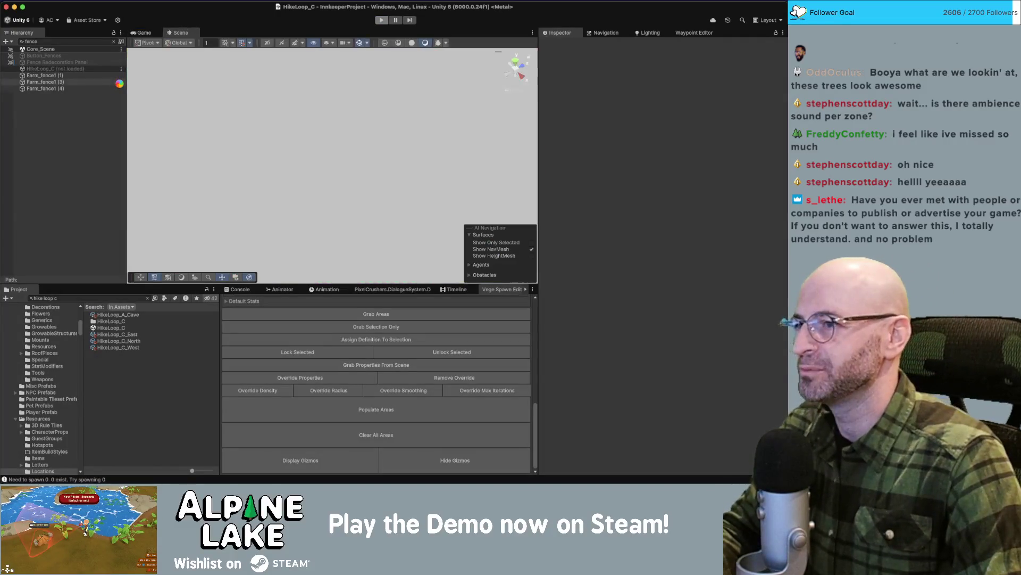
Load HikeLoop_C and select its HikeLoop_C_West warp location in the Hierarchy.
left_click(114, 41)
right_click(67, 194)
left_click(84, 199)
left_click(98, 213)
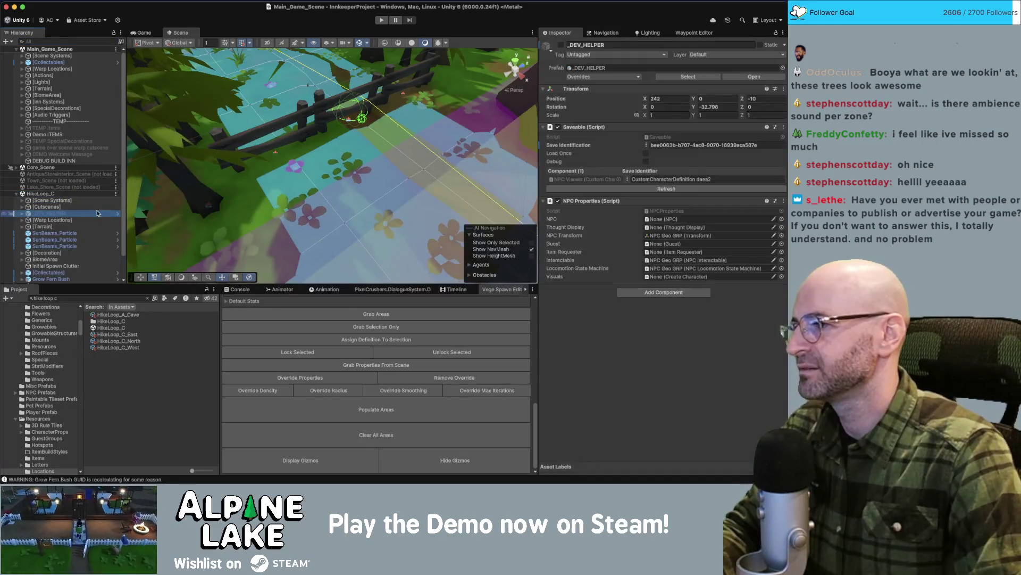
left_click(97, 219)
key("Right")
key("Down")
key("Down")
key("Down")
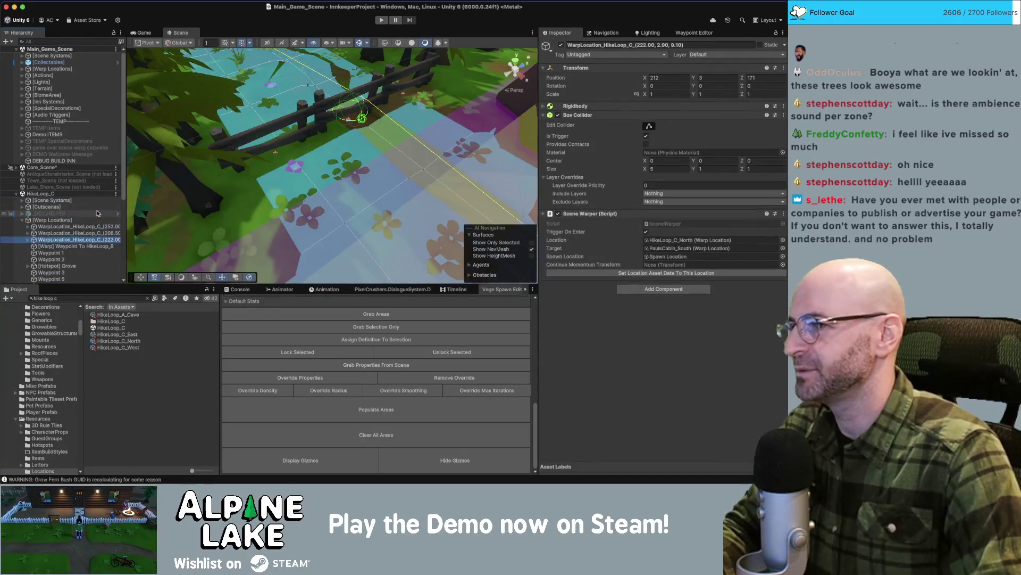
left_click(56, 234)
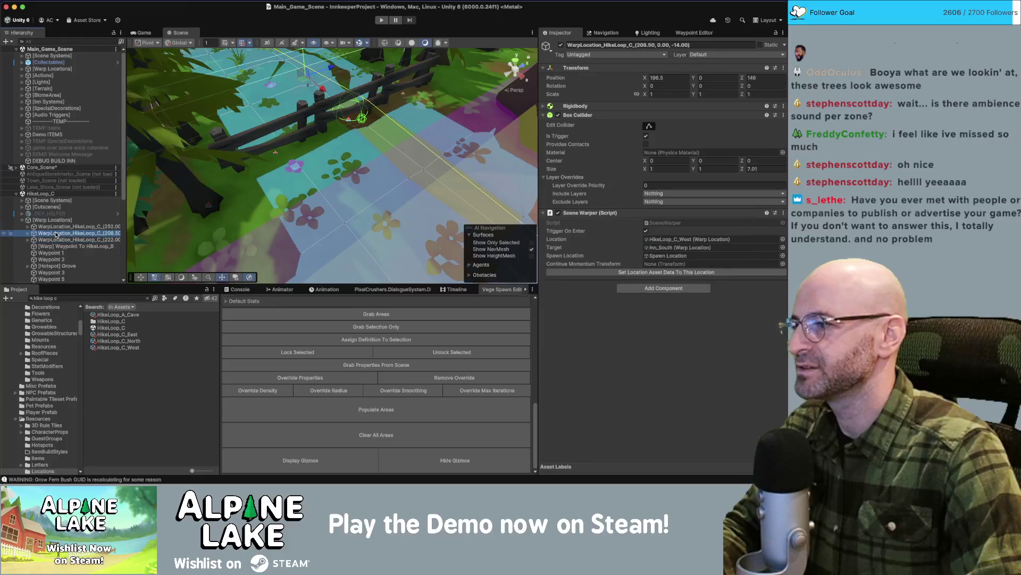
key("Right")
key("Down")
left_click(56, 235)
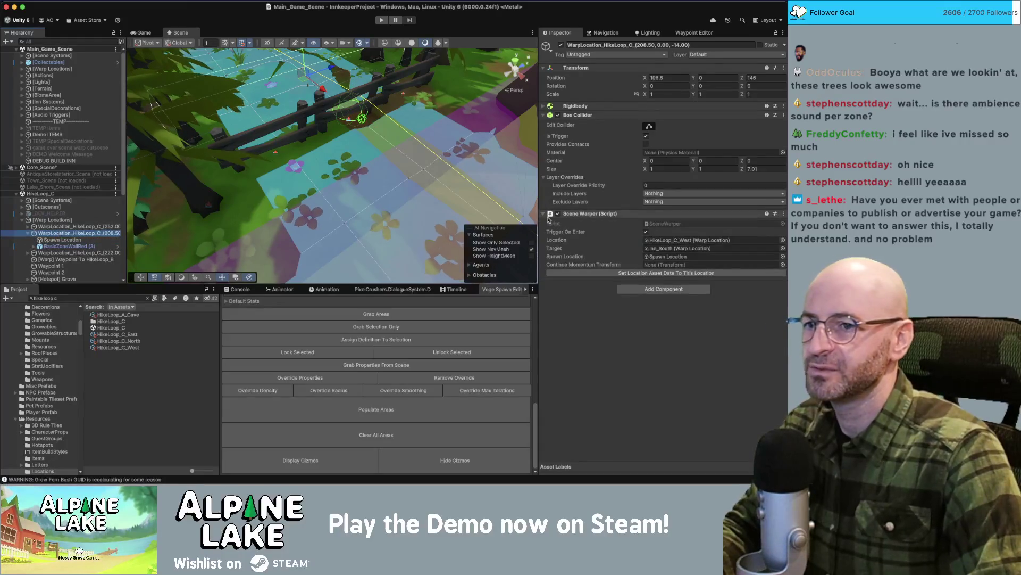
Set the Scene Warper Target to Lake_Shore_East, then start Play mode.
left_click(782, 248)
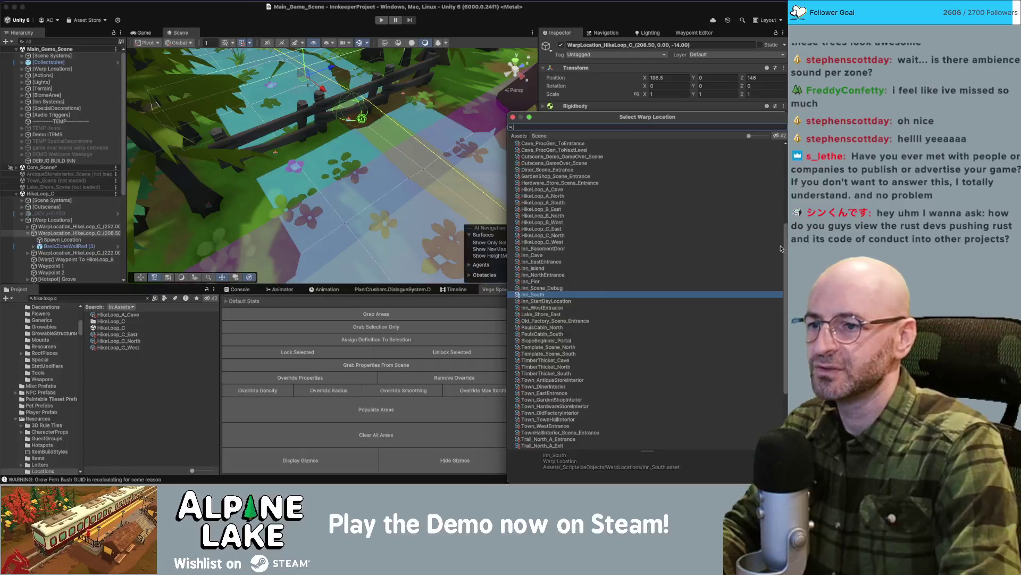
type("ke shore")
key("Return")
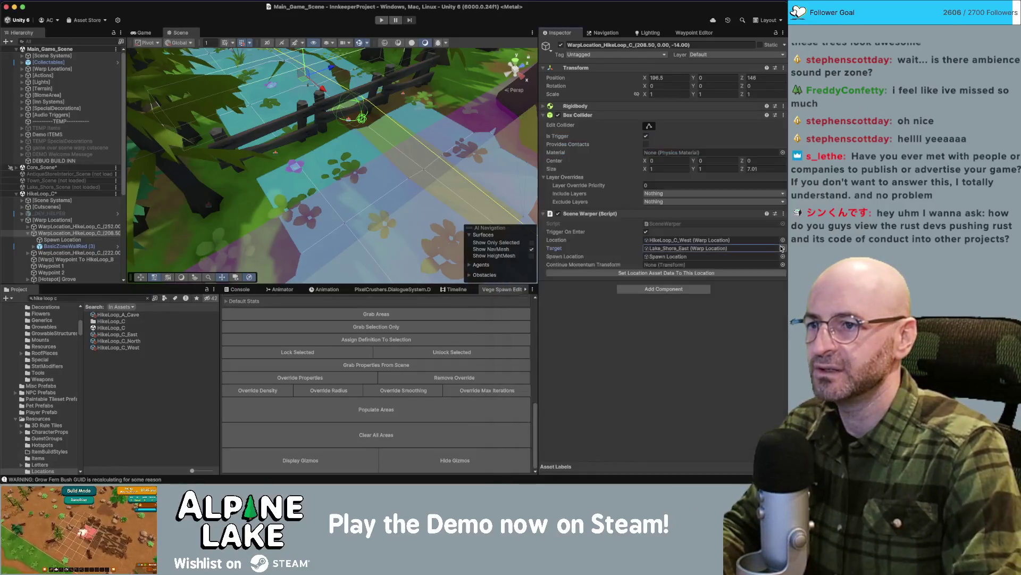
left_click(726, 271)
left_click_drag(319, 133, 342, 109)
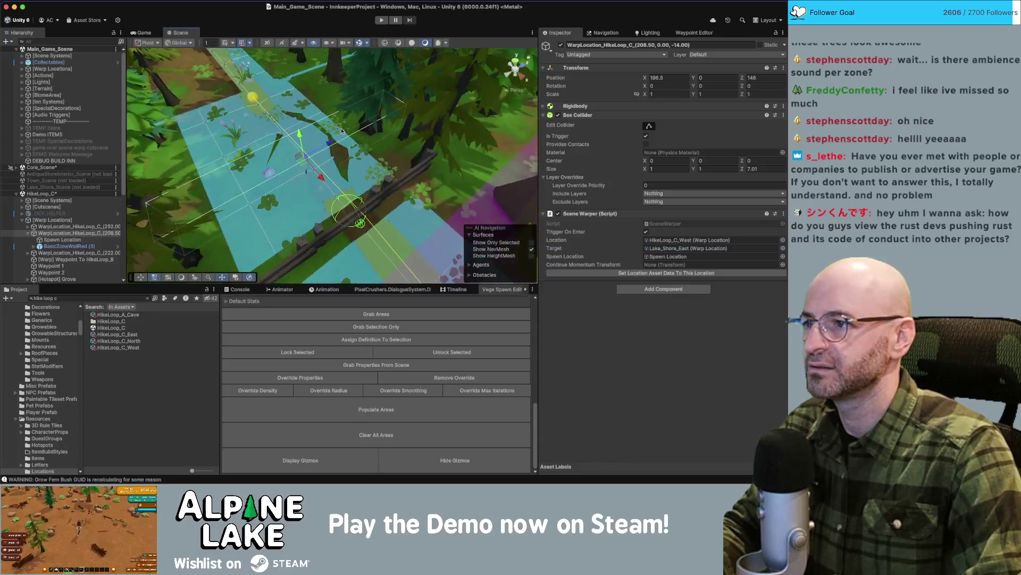
left_click(381, 20)
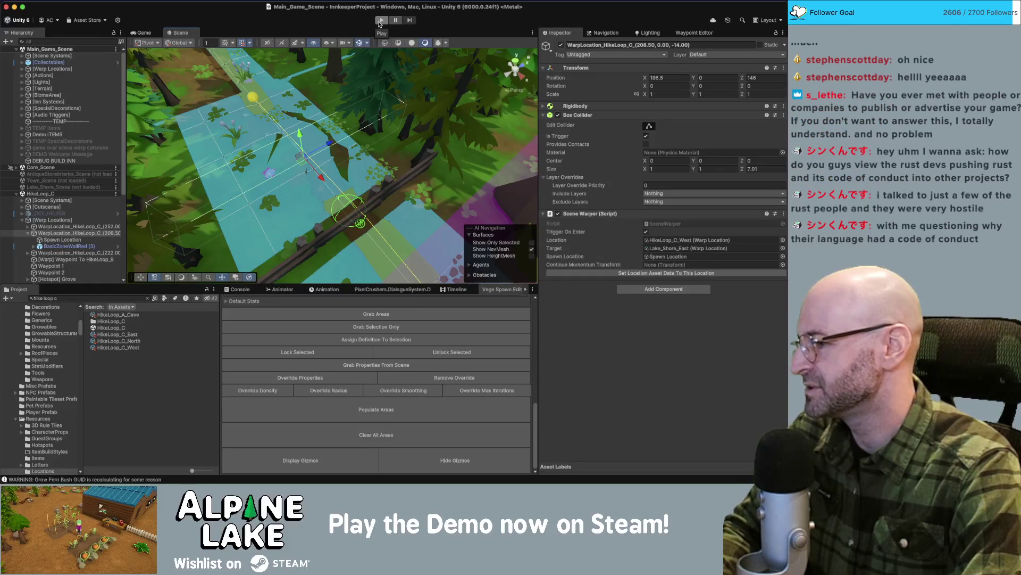
left_click(380, 21)
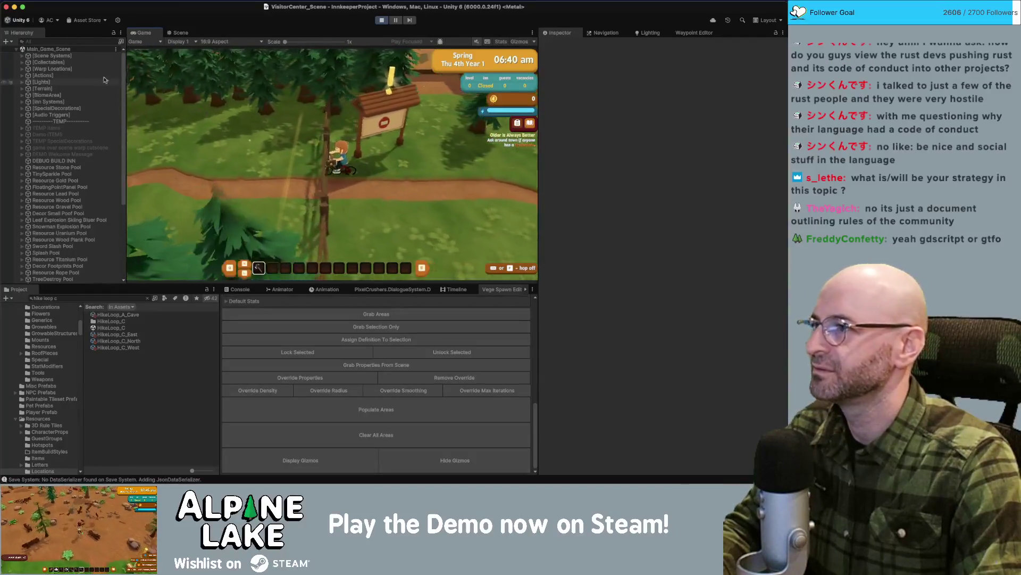
Filter the Hierarchy by 'fence' and select one of the fence props.
left_click(63, 41)
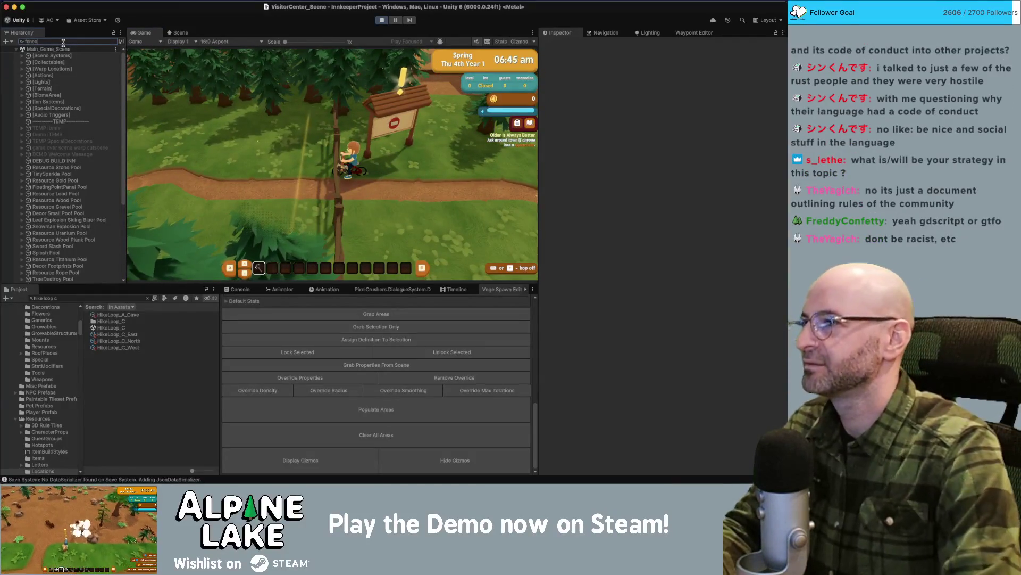
type("fence")
left_click(63, 259)
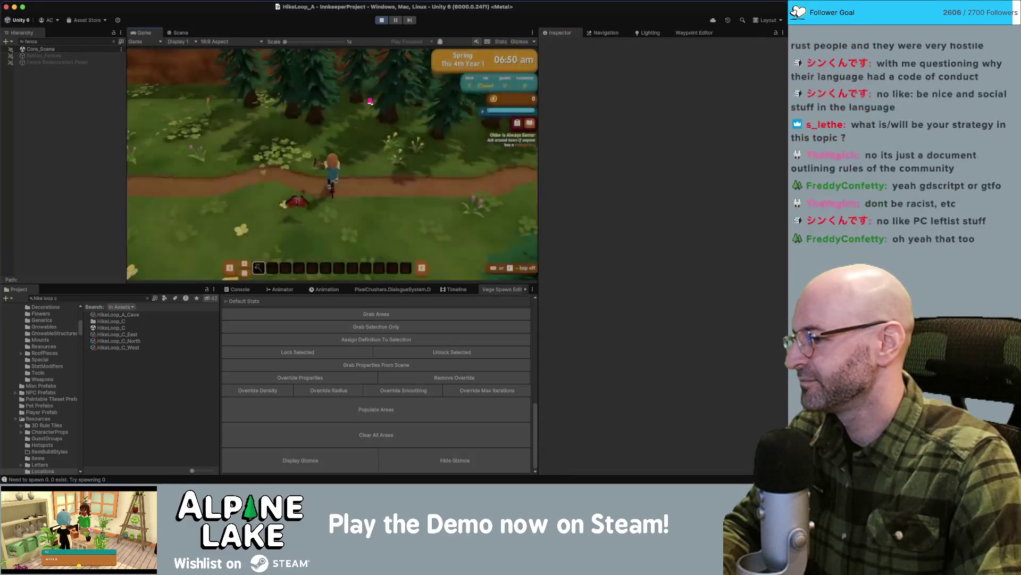
Ride the cyclist along the hike path past the rock into the woods.
key("a")
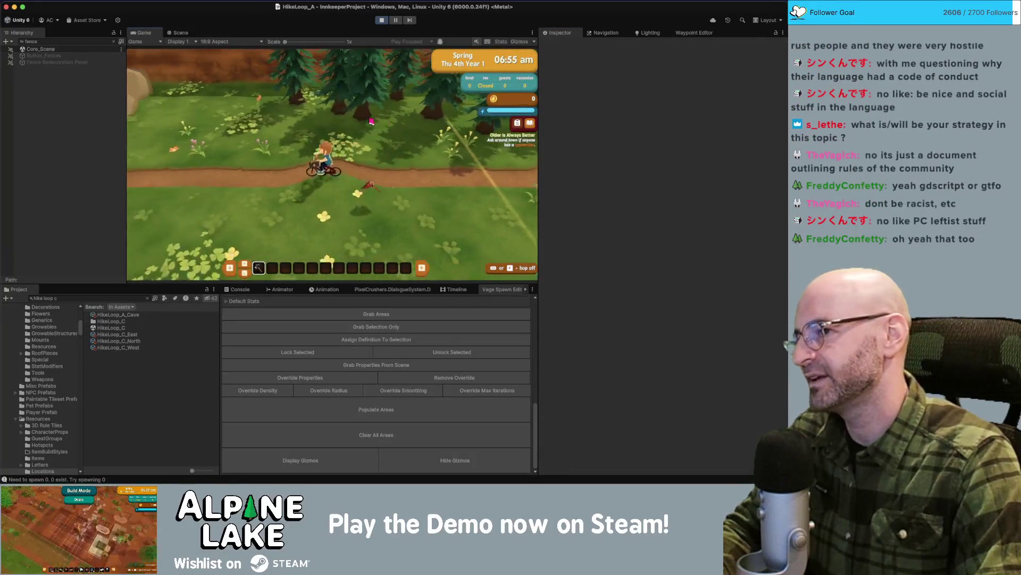
key("e")
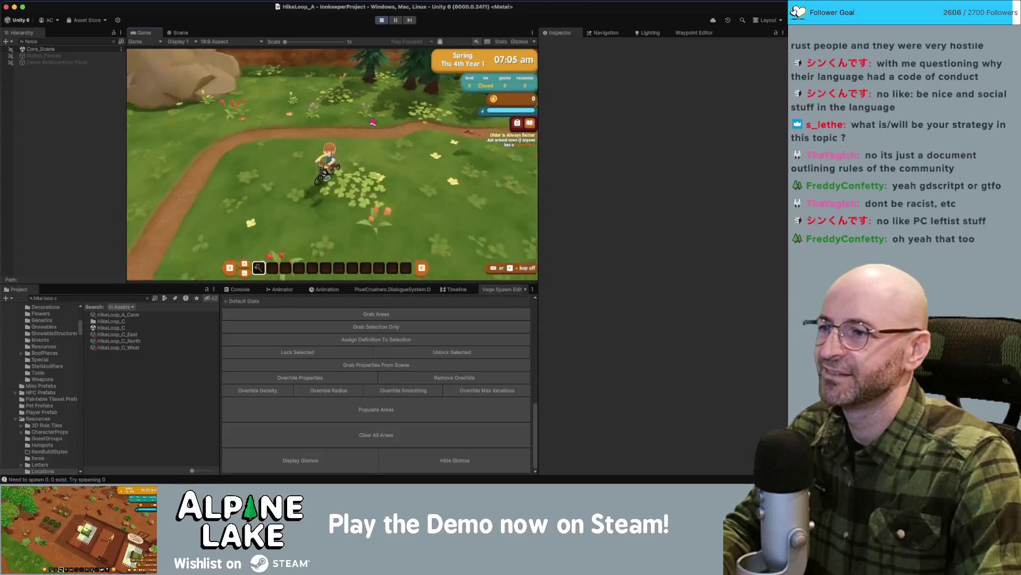
key("a")
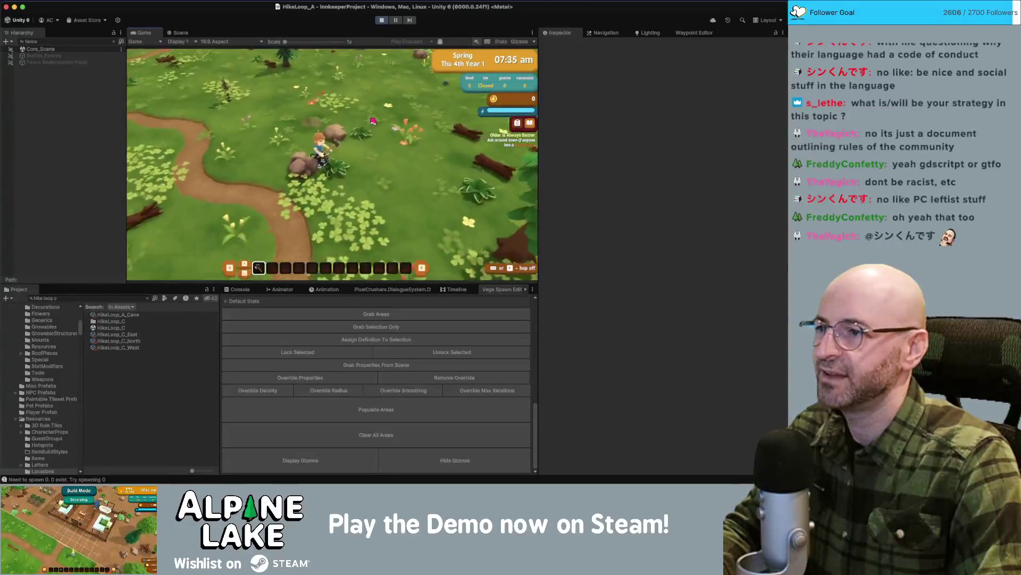
key("a")
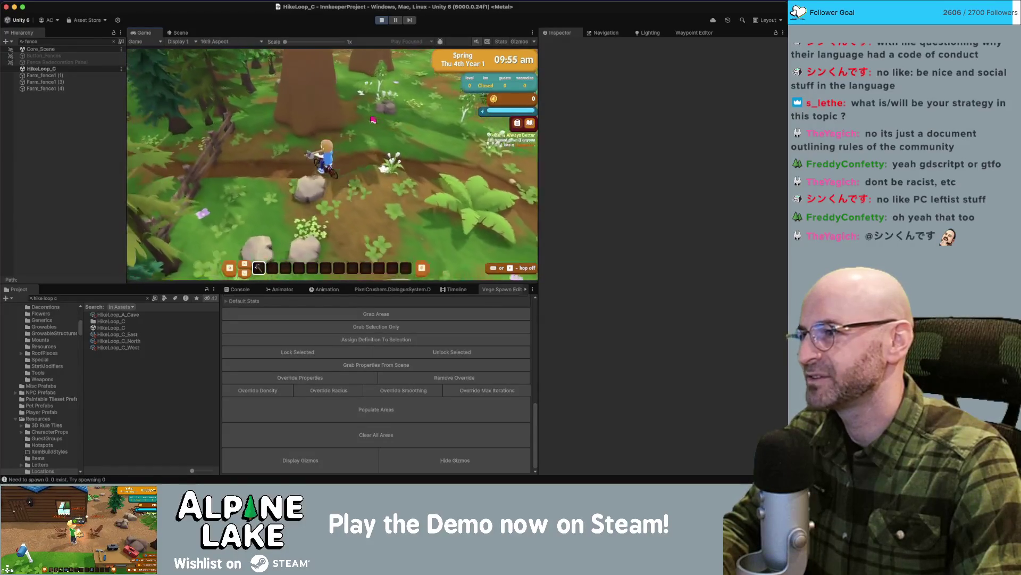
Select Farm_fence1 (1) and uncheck its active checkbox in the Inspector.
left_click(45, 75)
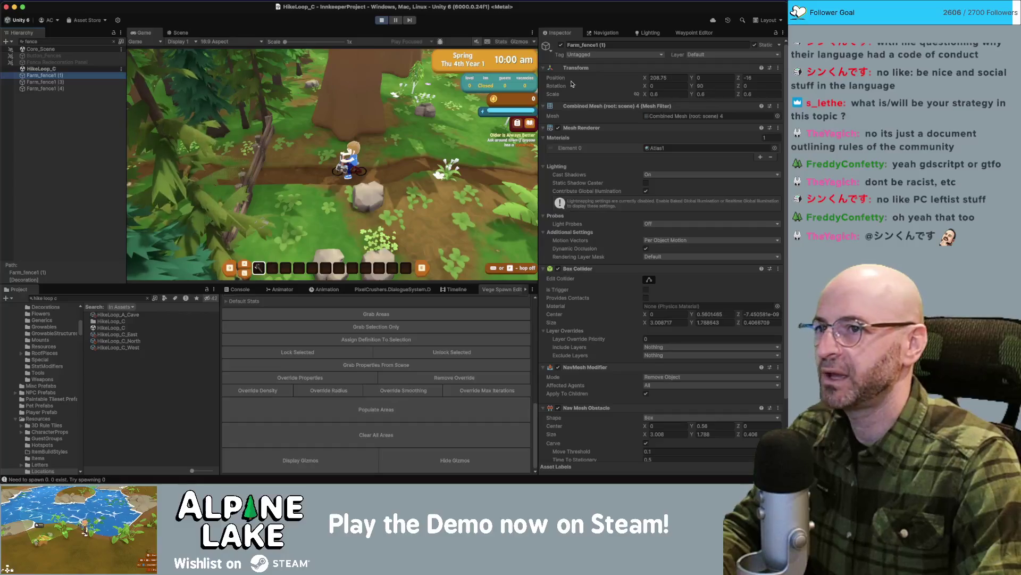
left_click(561, 45)
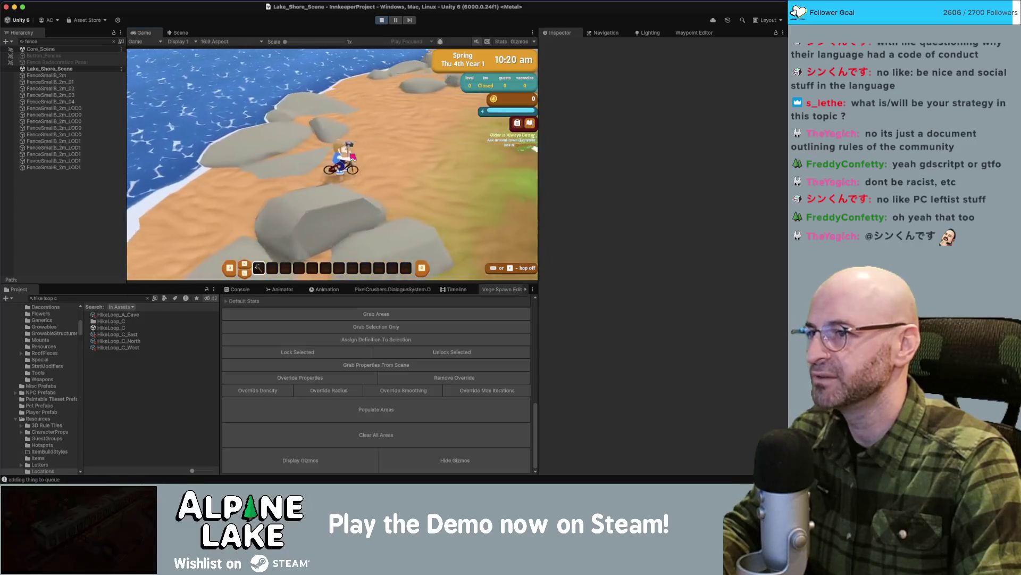
Ride across the shore rocks to the water's edge and along the fence.
key("a")
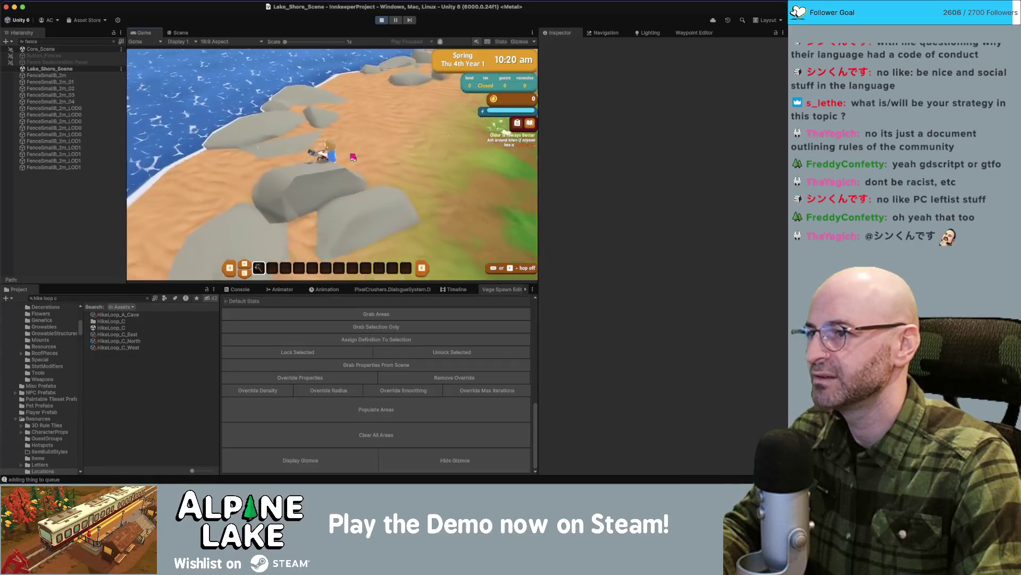
key("w")
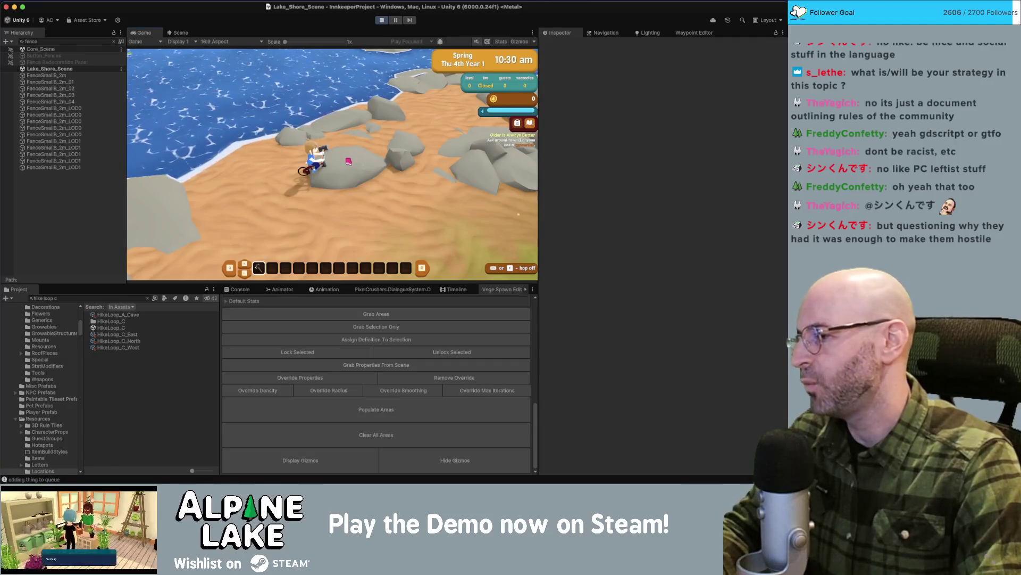
key("d")
key("w")
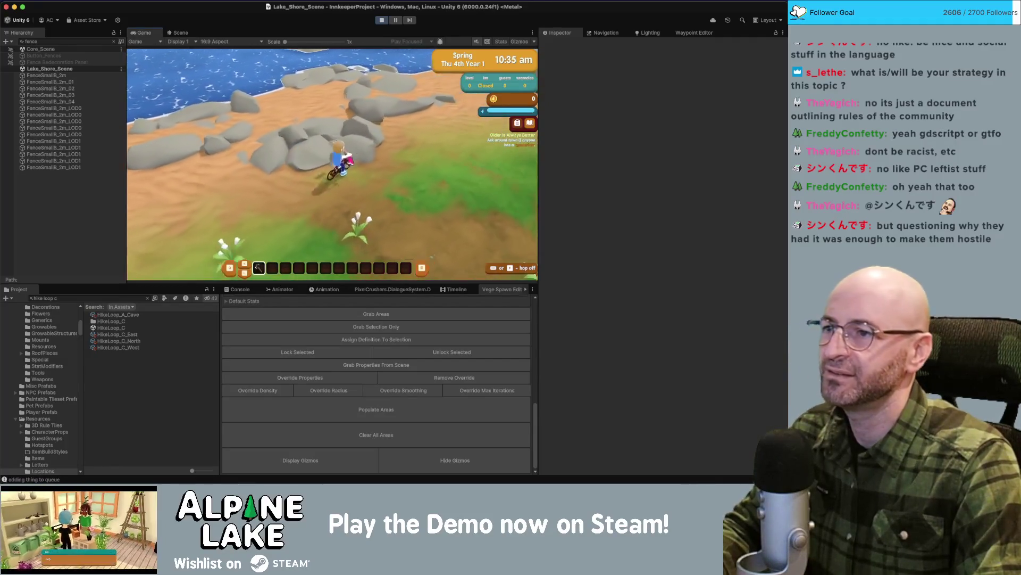
key("w")
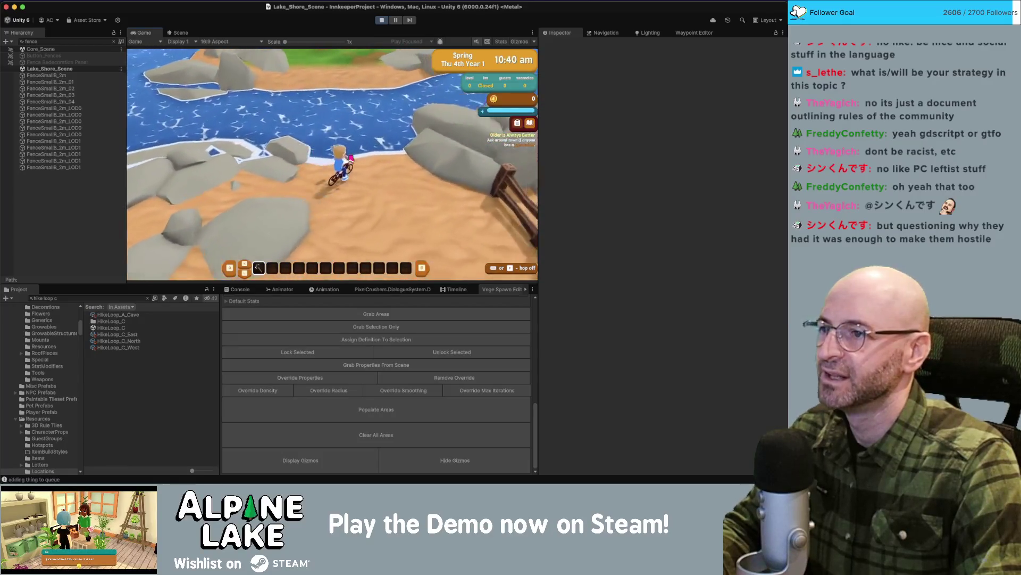
key("a")
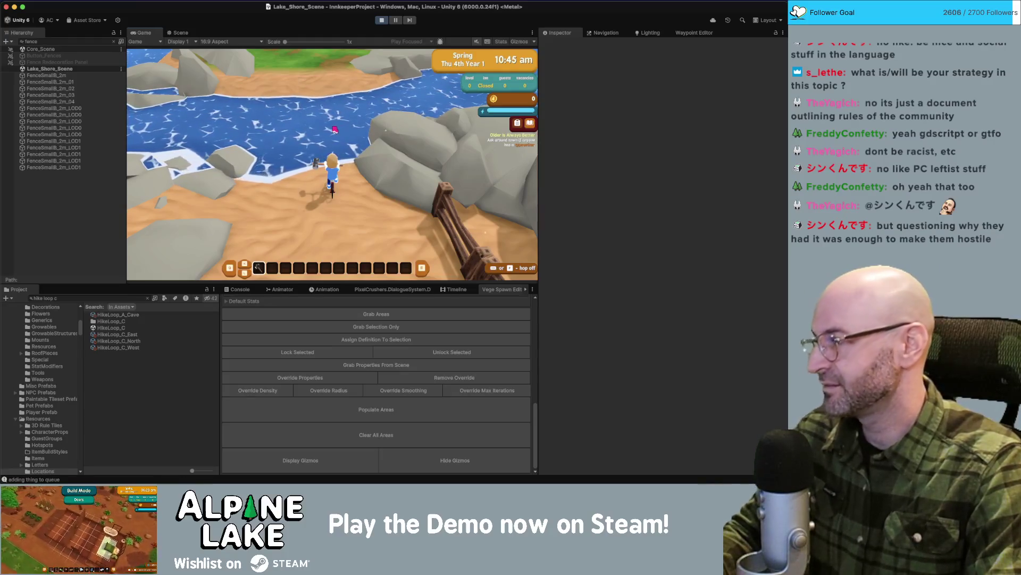
key("d")
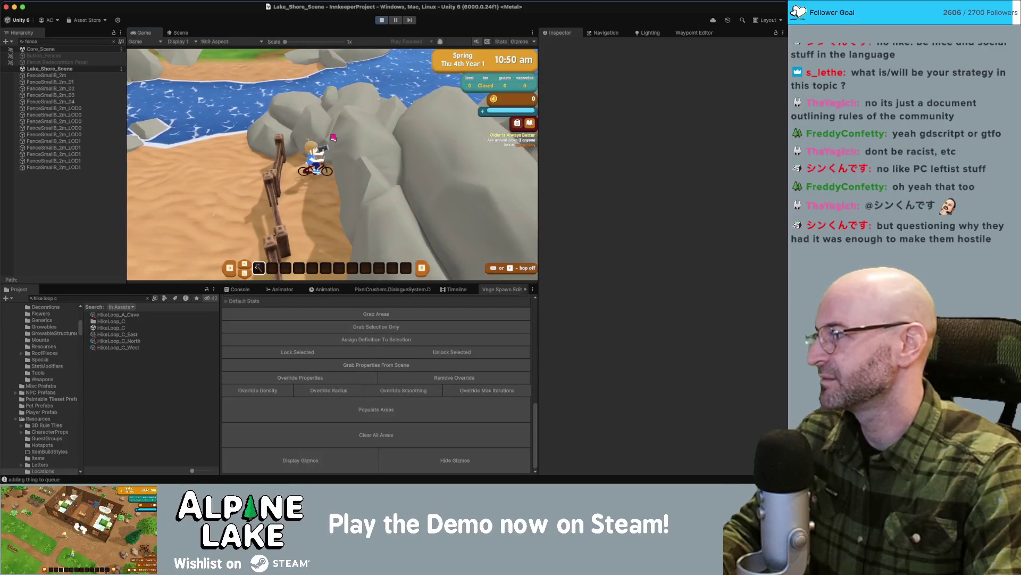
key("a")
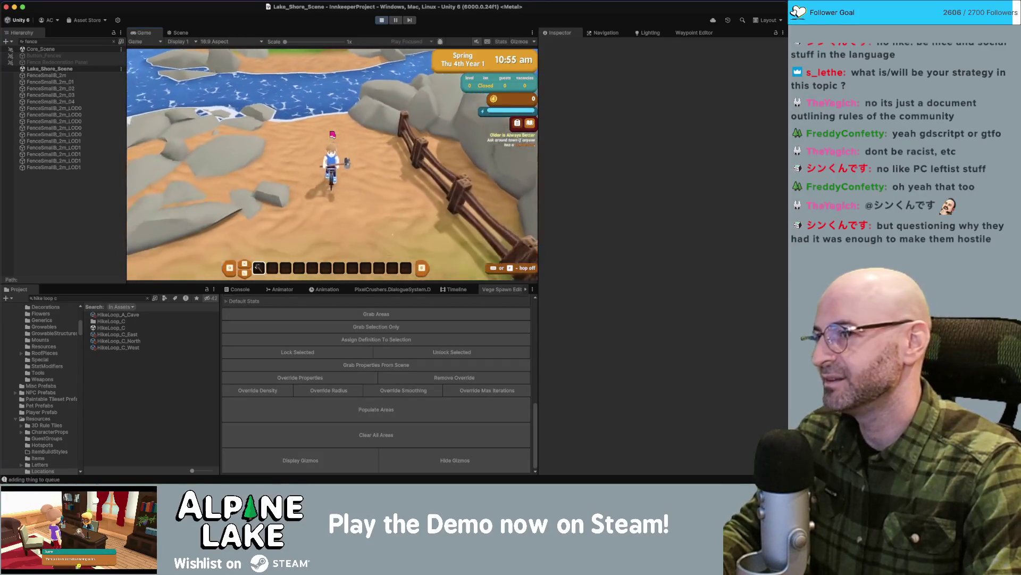
key("d")
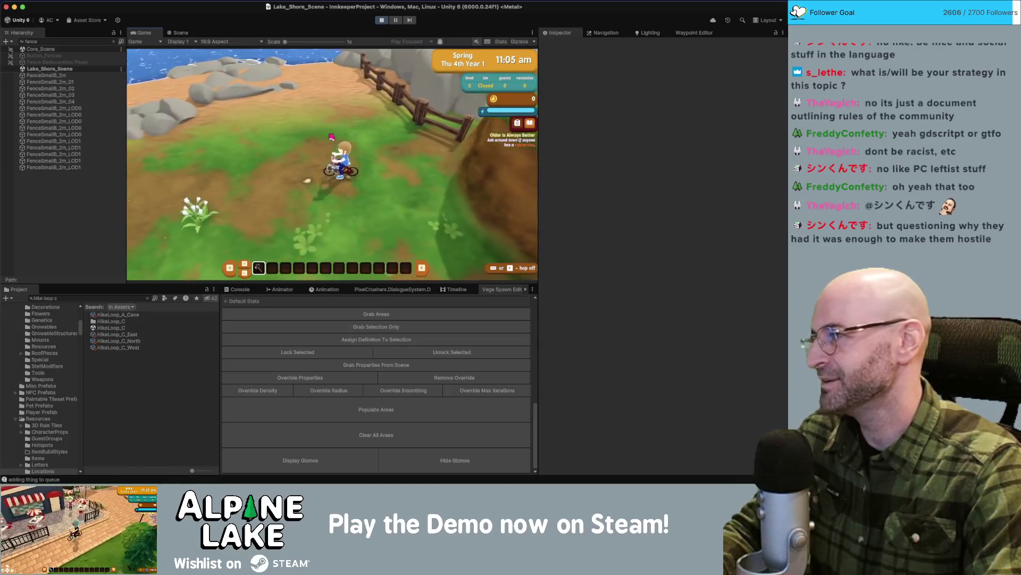
Ride along the lake shore, down the beach and through the forest onto the dirt path.
key("w")
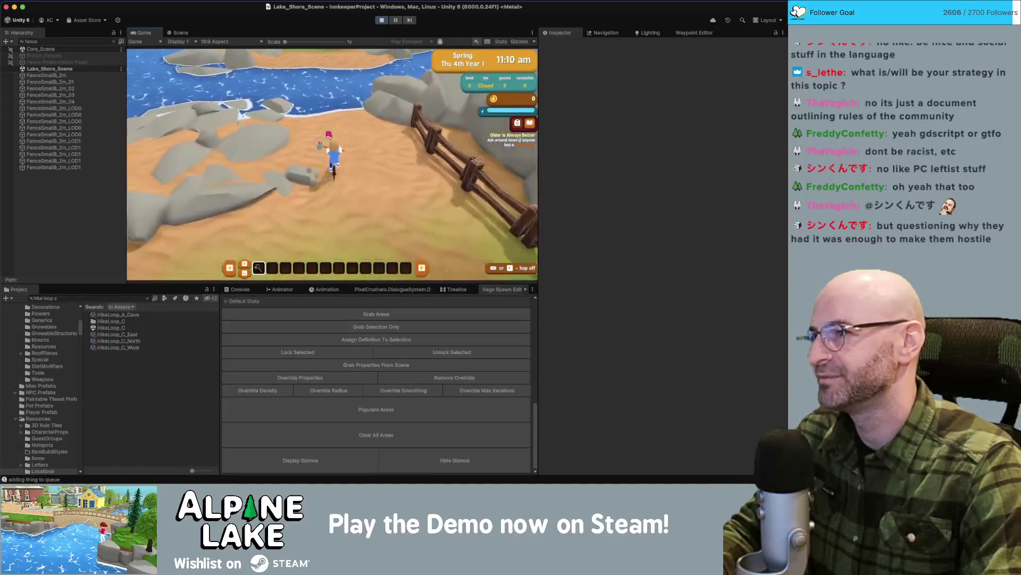
key("a")
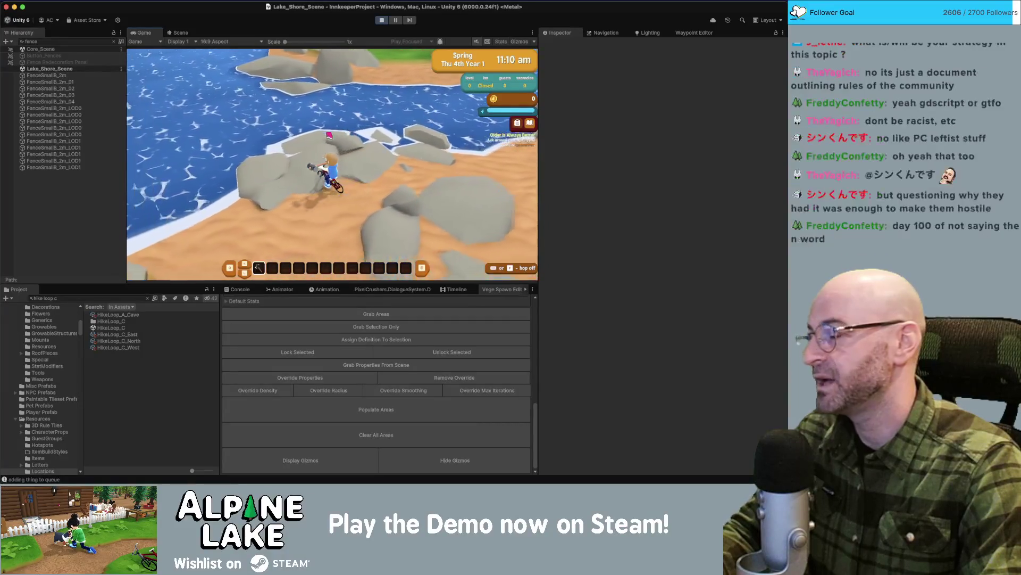
key("w")
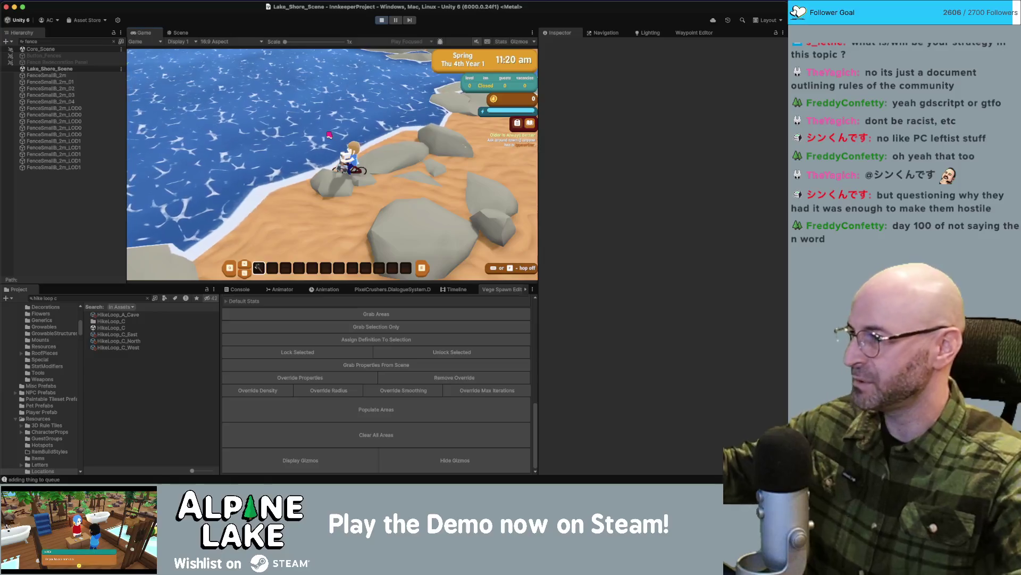
key("s")
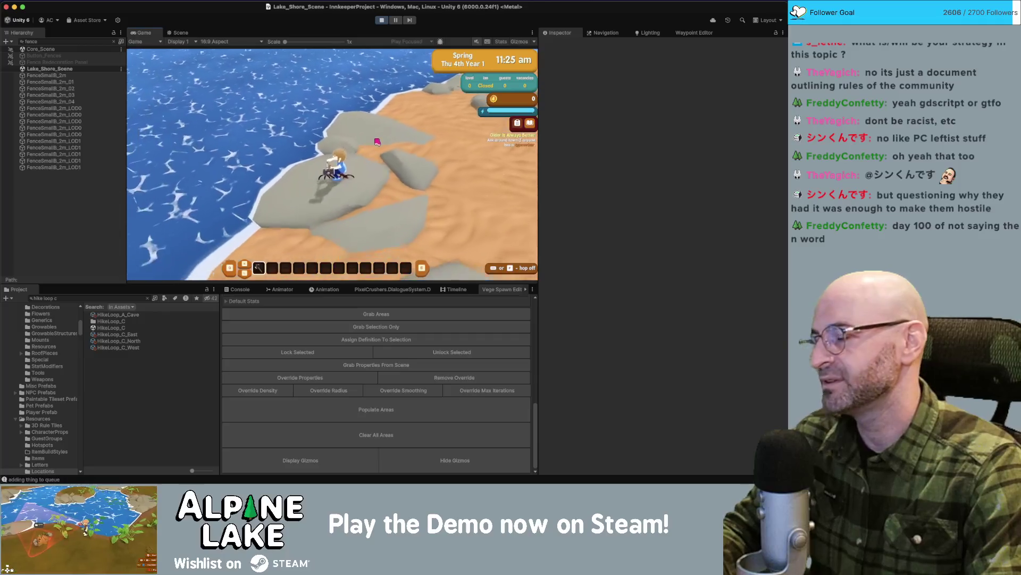
key("s")
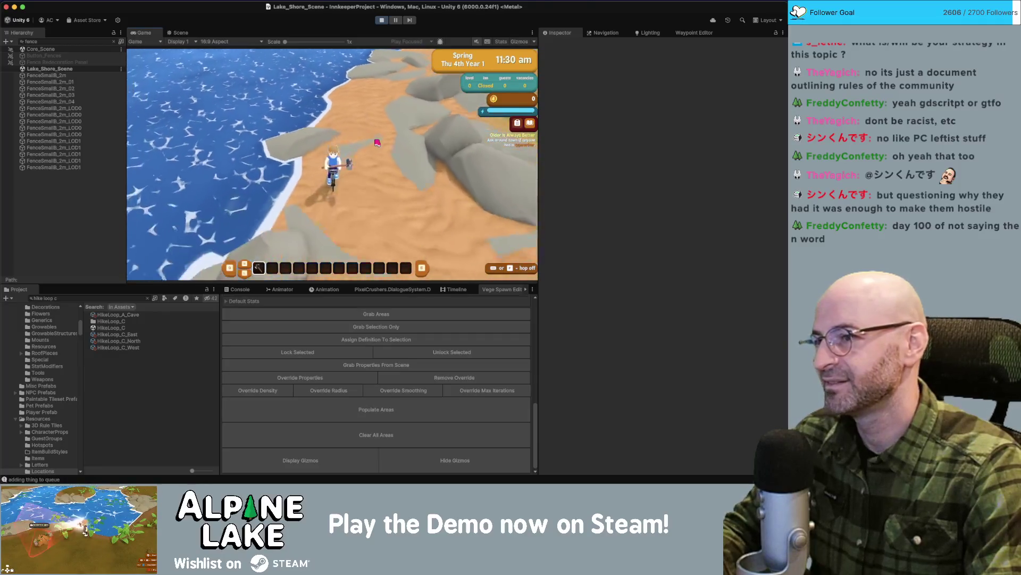
key("s")
key("s")
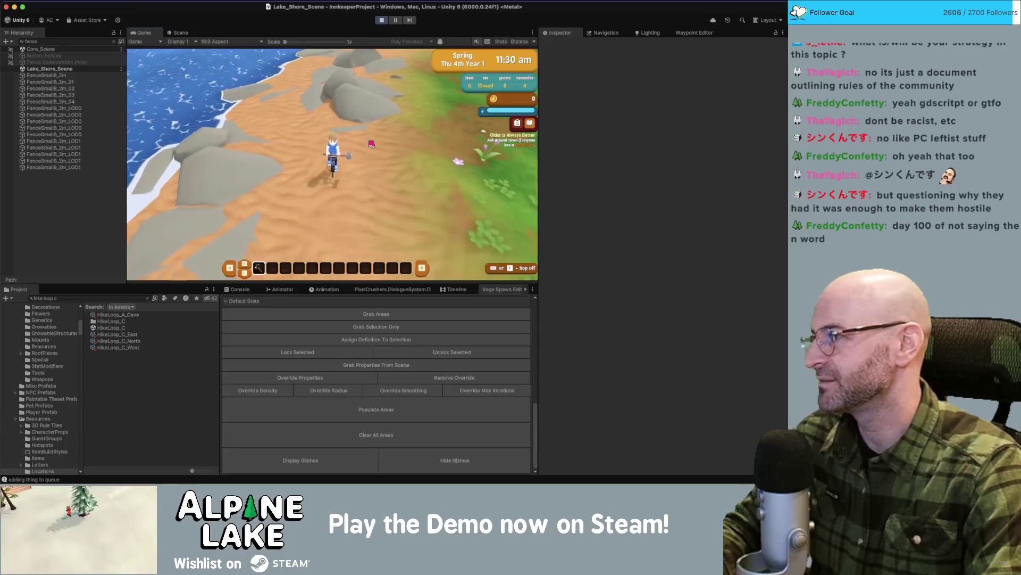
key("s")
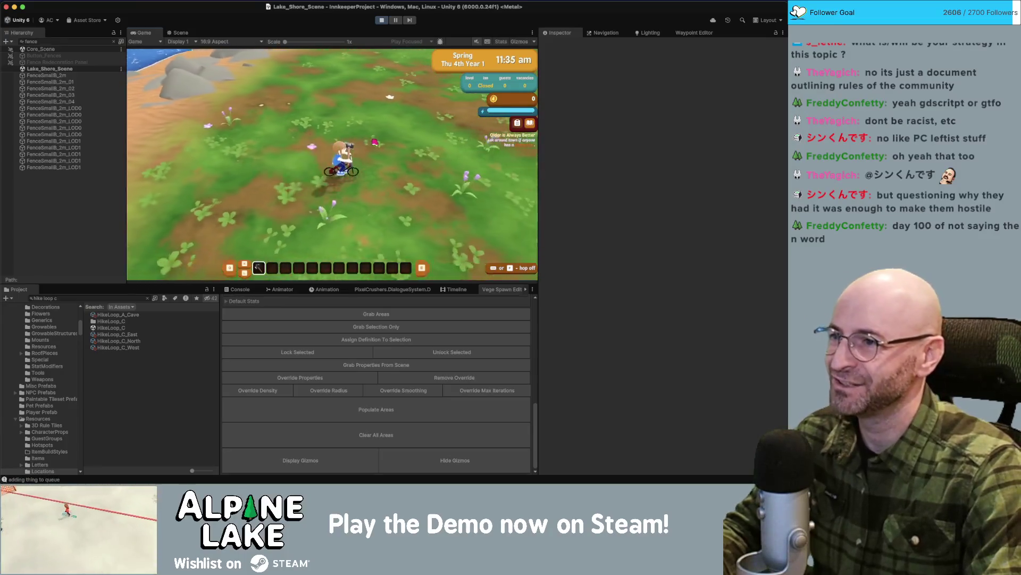
key("s")
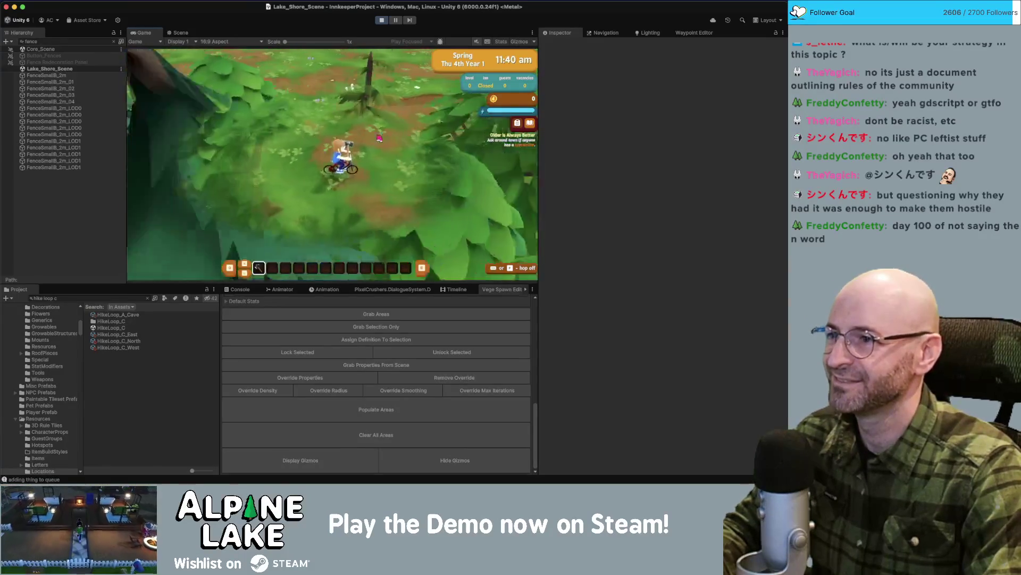
key("d")
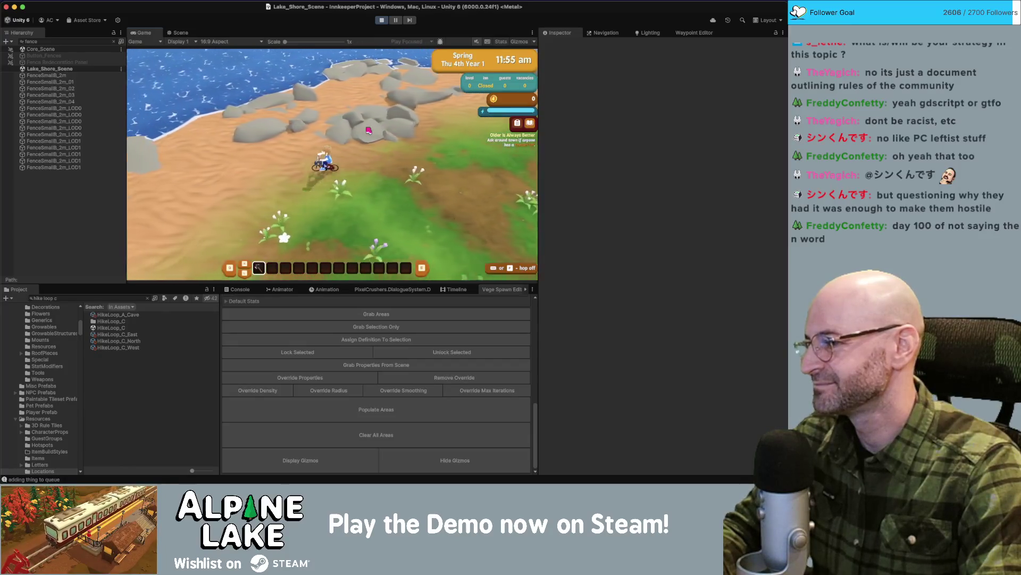
Remount the bicycle and ride up the cliff path beside the fence.
key("w")
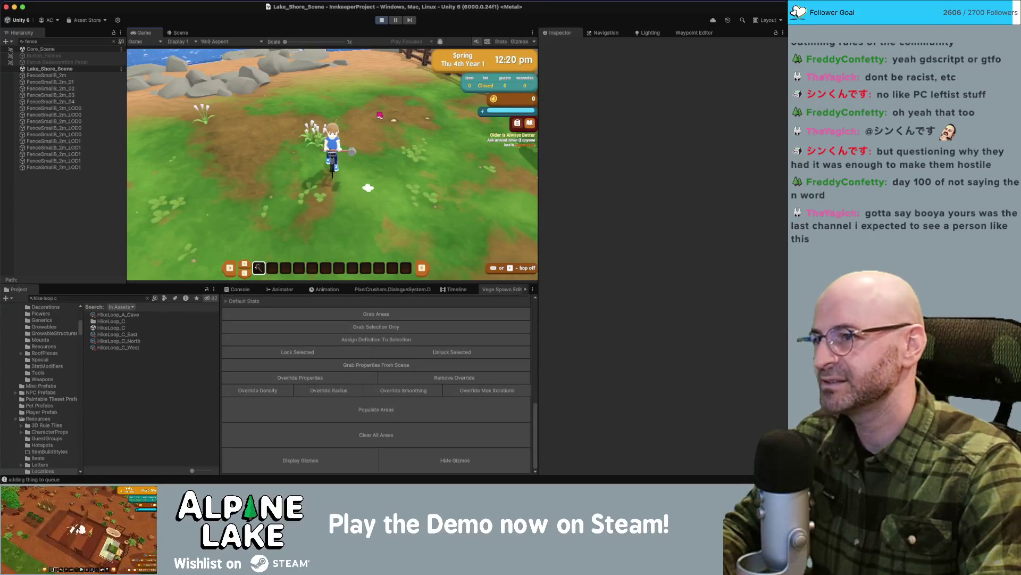
key("e")
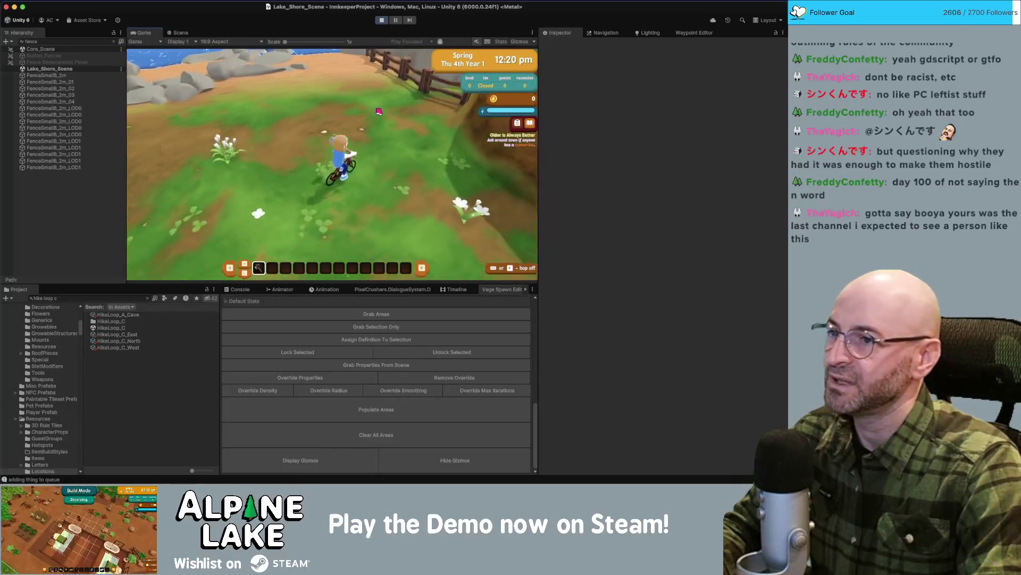
key("w")
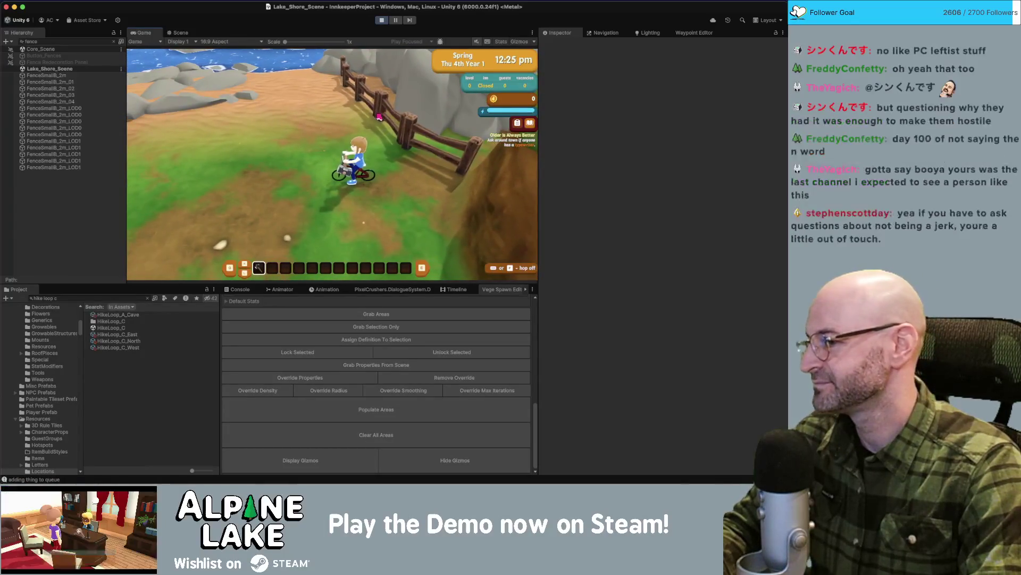
key("a")
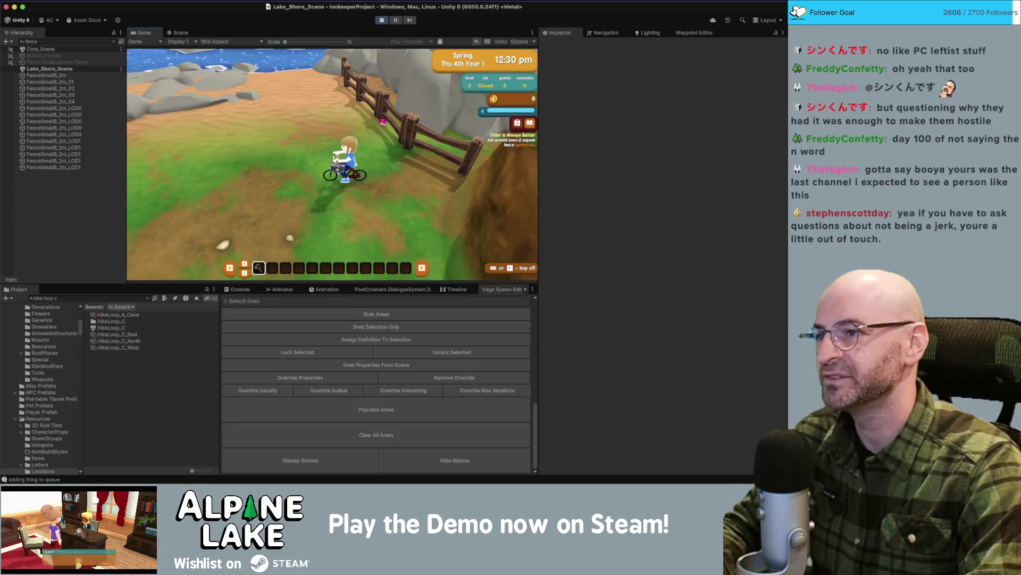
key("a")
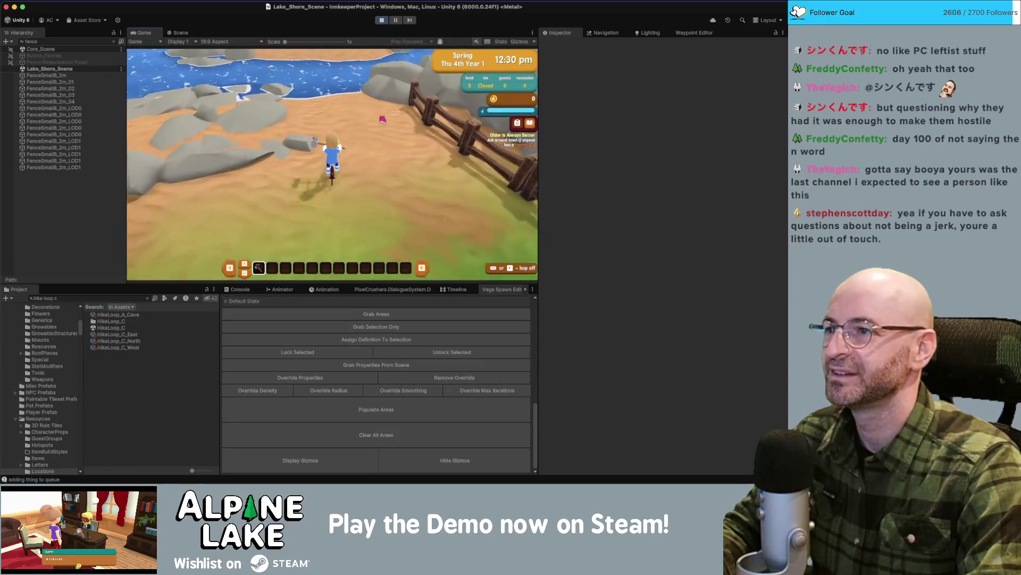
key("d")
key("d")
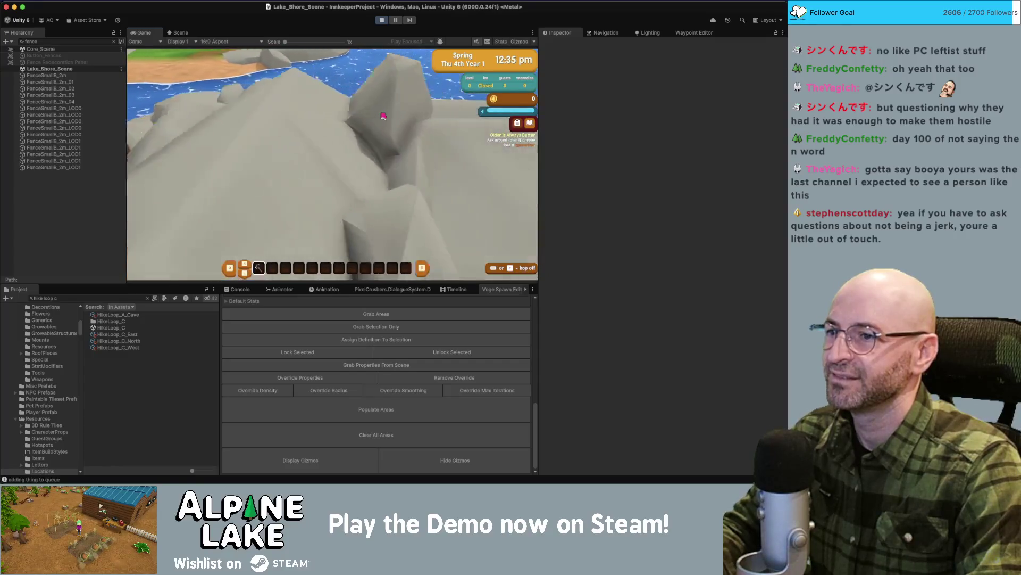
key("w")
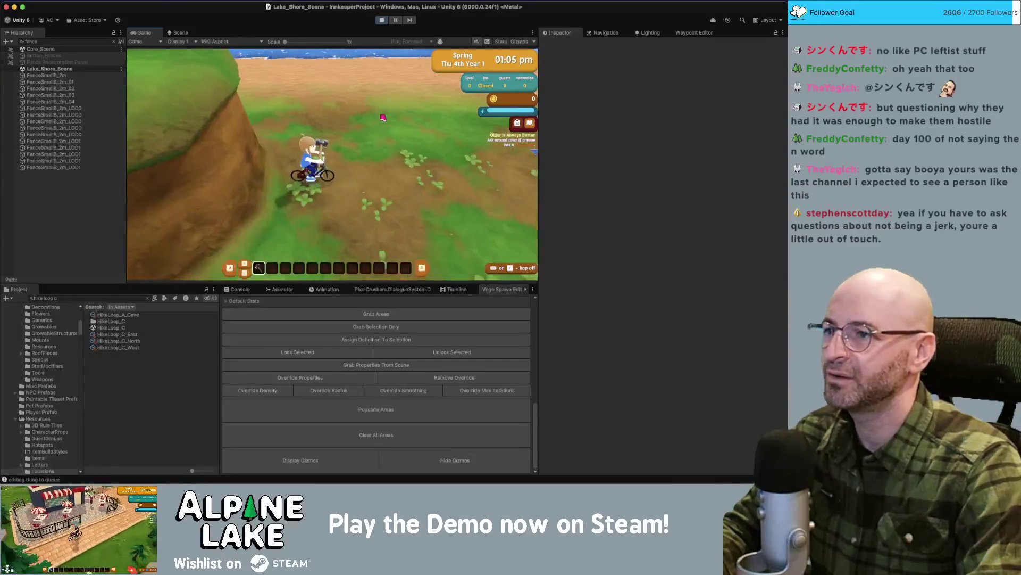
Ride through the forest path, down the sandy beach and across the grass toward the dirt track.
key("w")
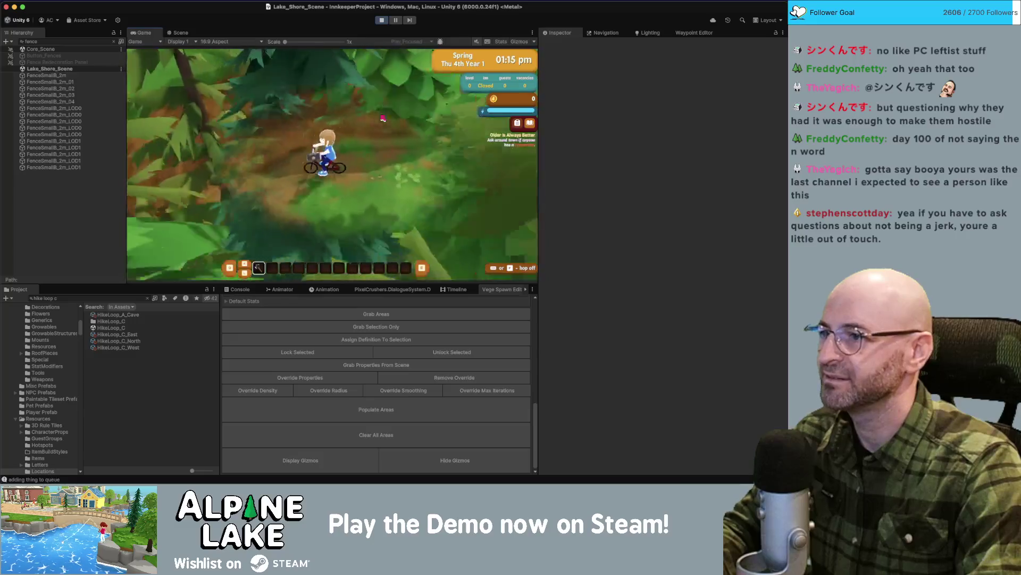
key("w")
key("w")
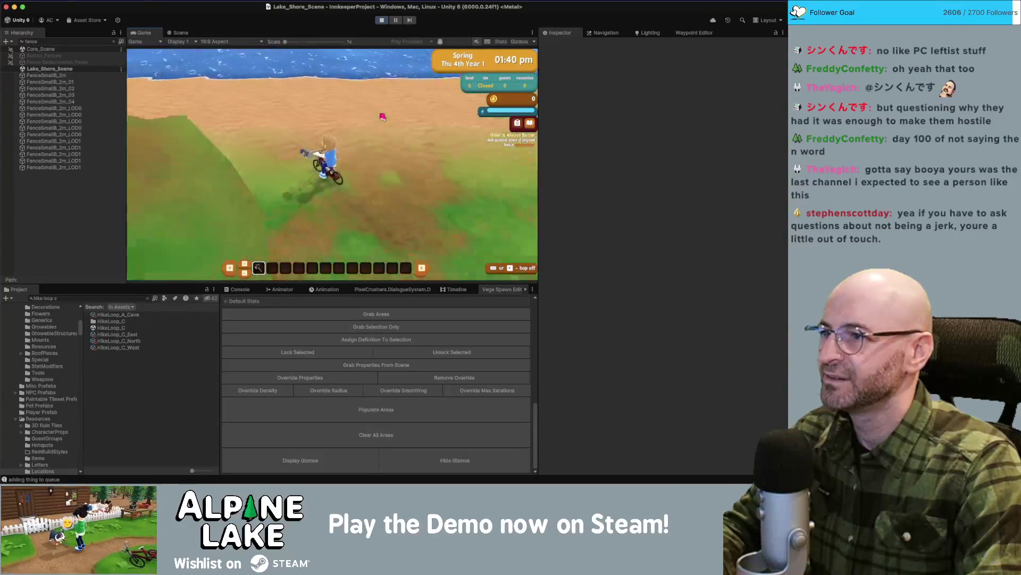
key("w")
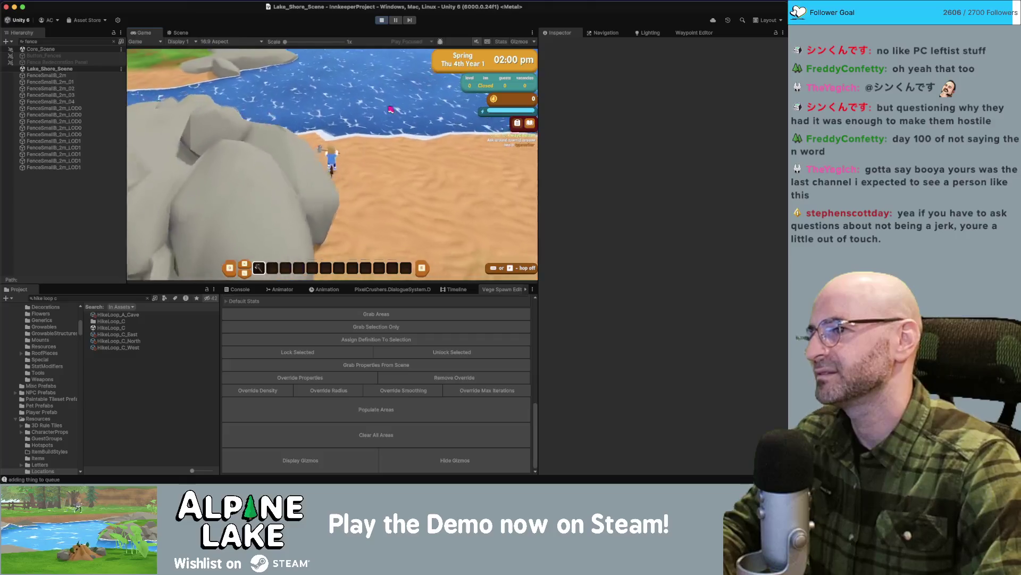
key("w")
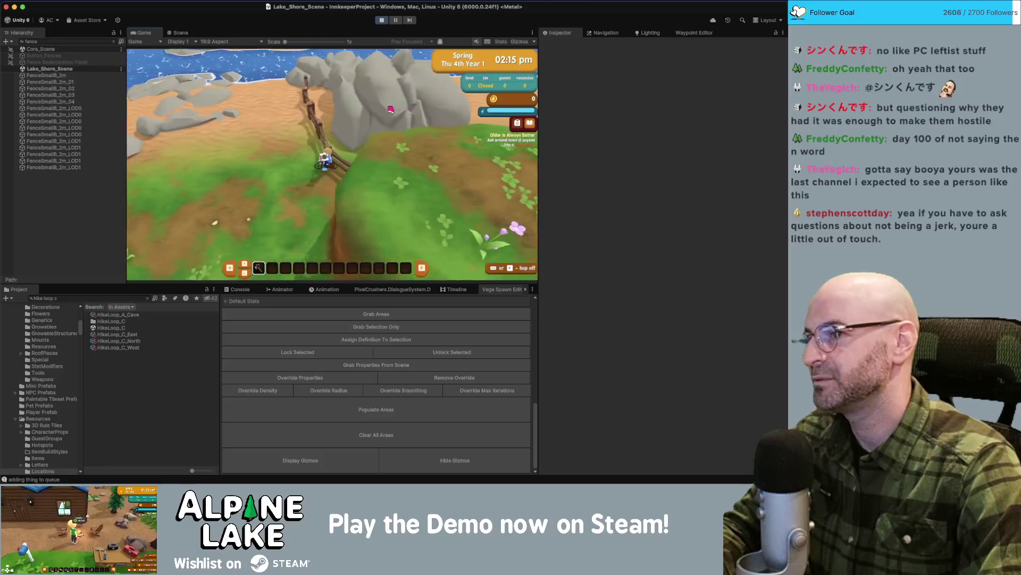
key("w")
key("w")
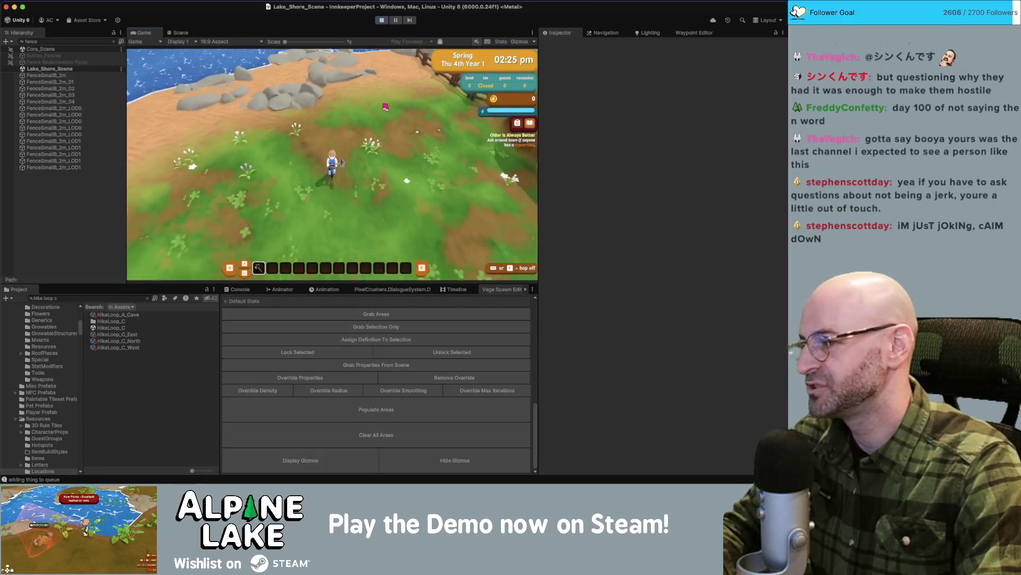
key("w")
key("w")
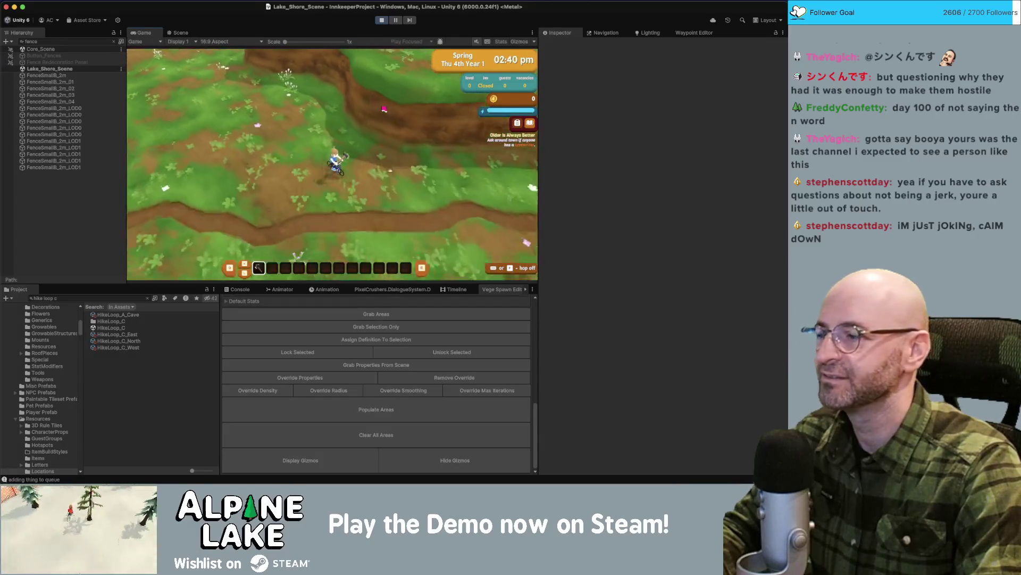
key("w")
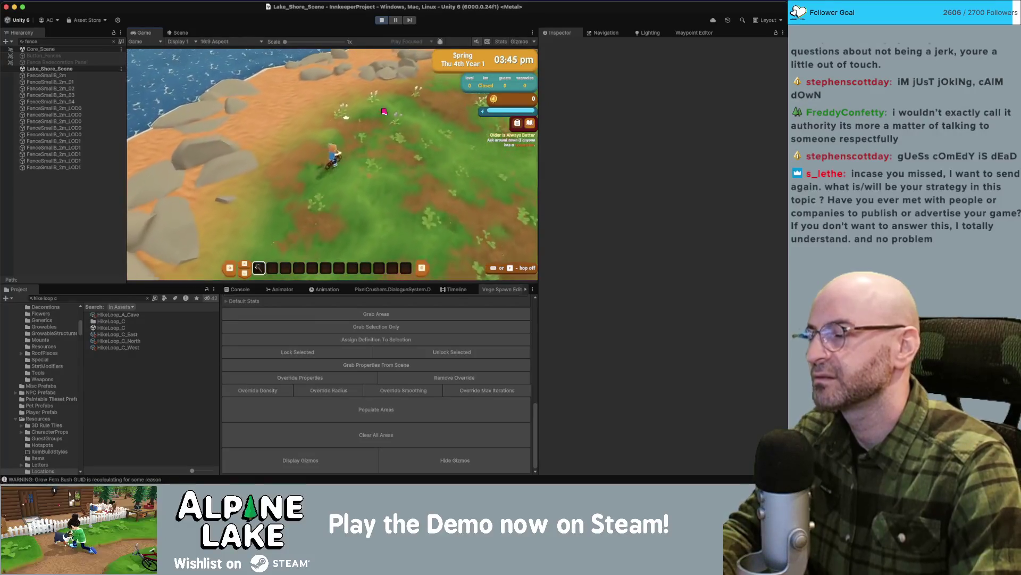
Hop off the bicycle with Space on the grassy lake shore.
key("space")
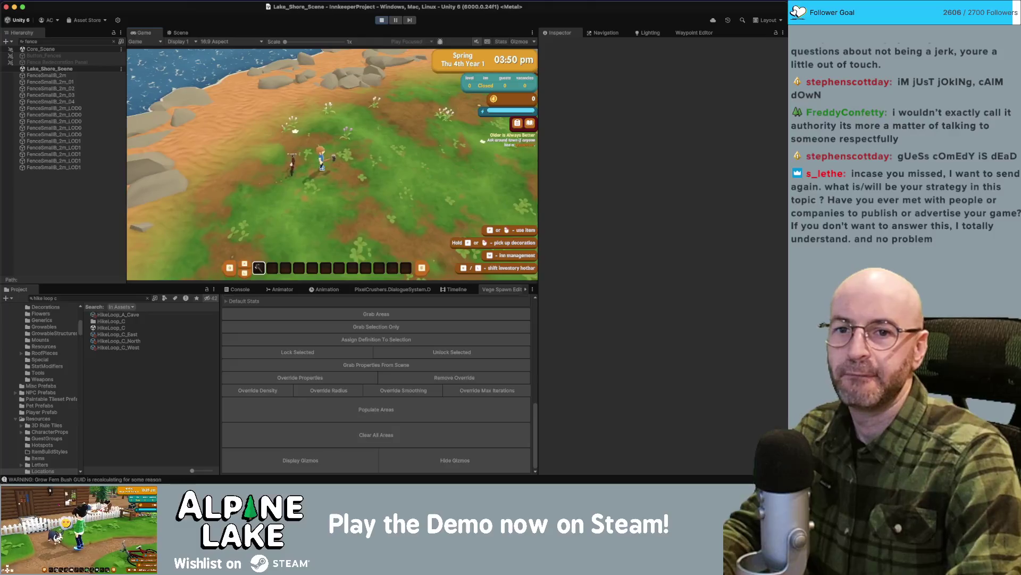